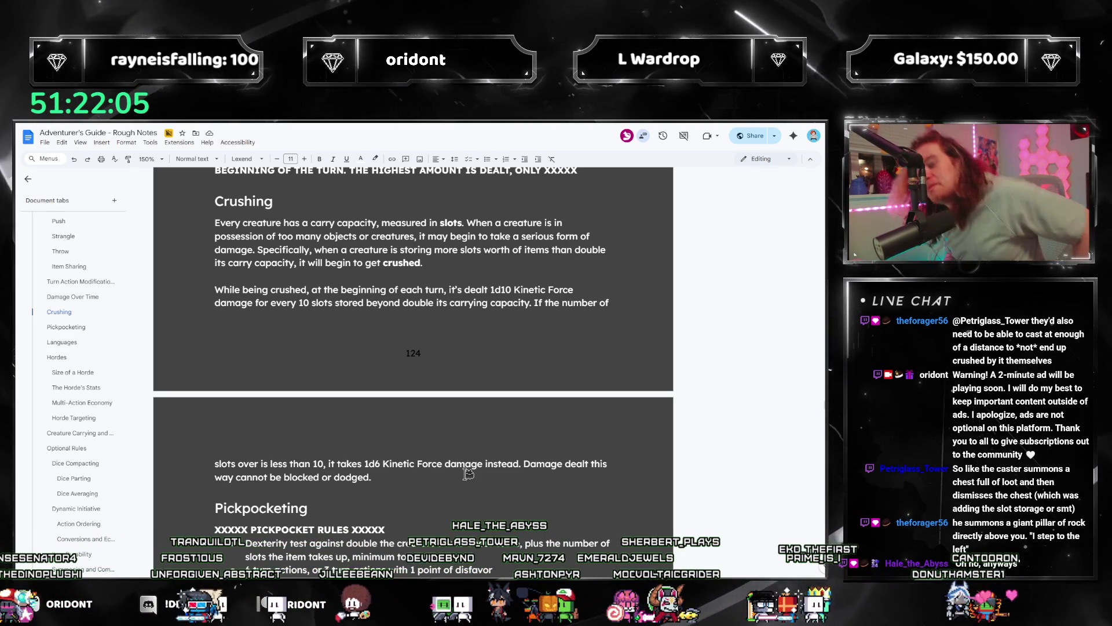
scroll(467, 474, "down", 2)
scroll(325, 279, "down", 1)
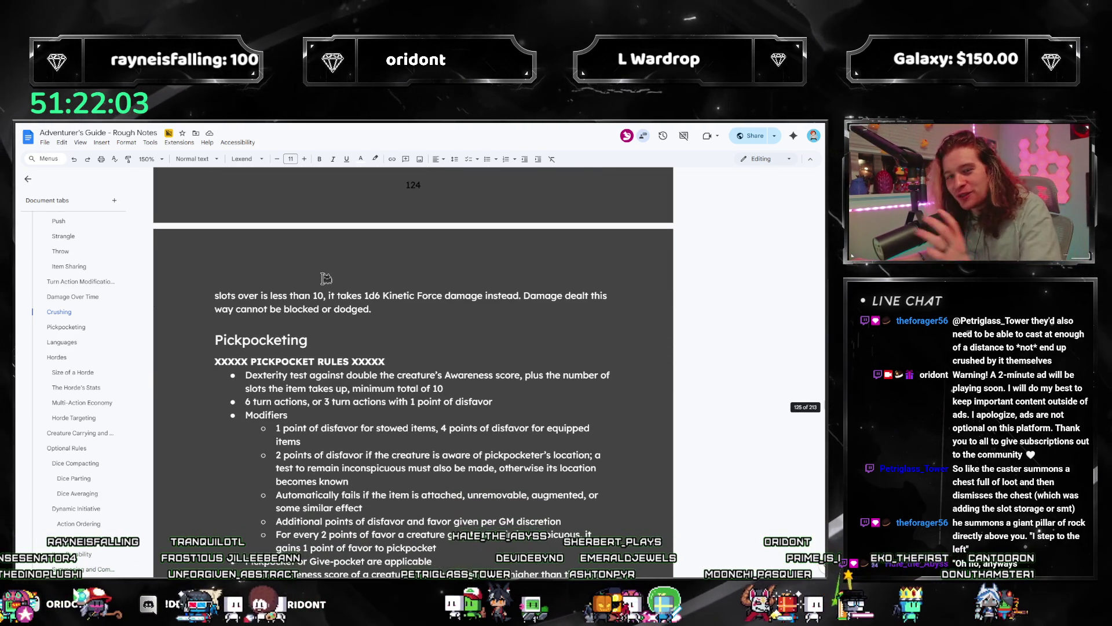
Step: Jump via the outline through Damage Over Time to the Pickpocketing section
left_click(61, 298)
left_click(77, 344)
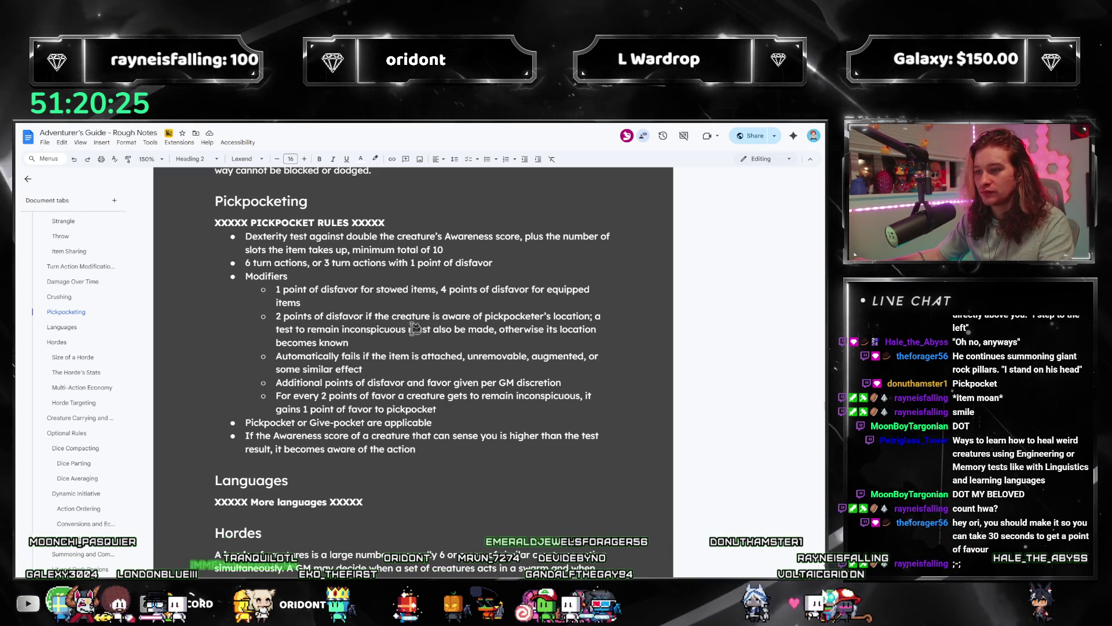
Step: Split the equipped-items penalty onto its own sub-bullet stating the TD is multiplied by 4 if worn
left_click(355, 301)
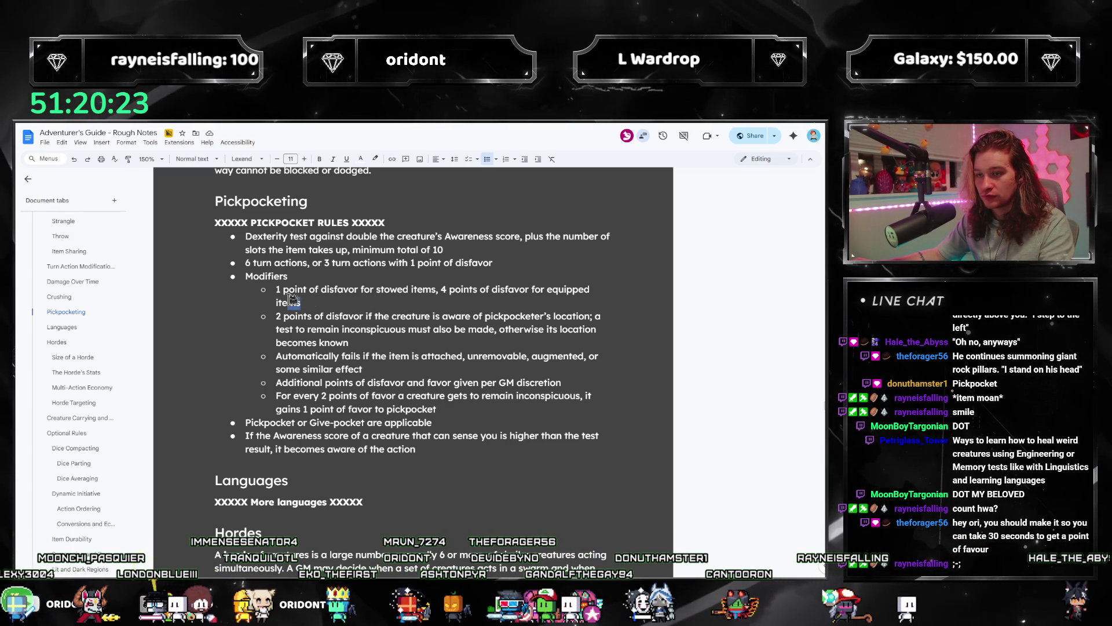
left_click_drag(443, 291, 438, 291)
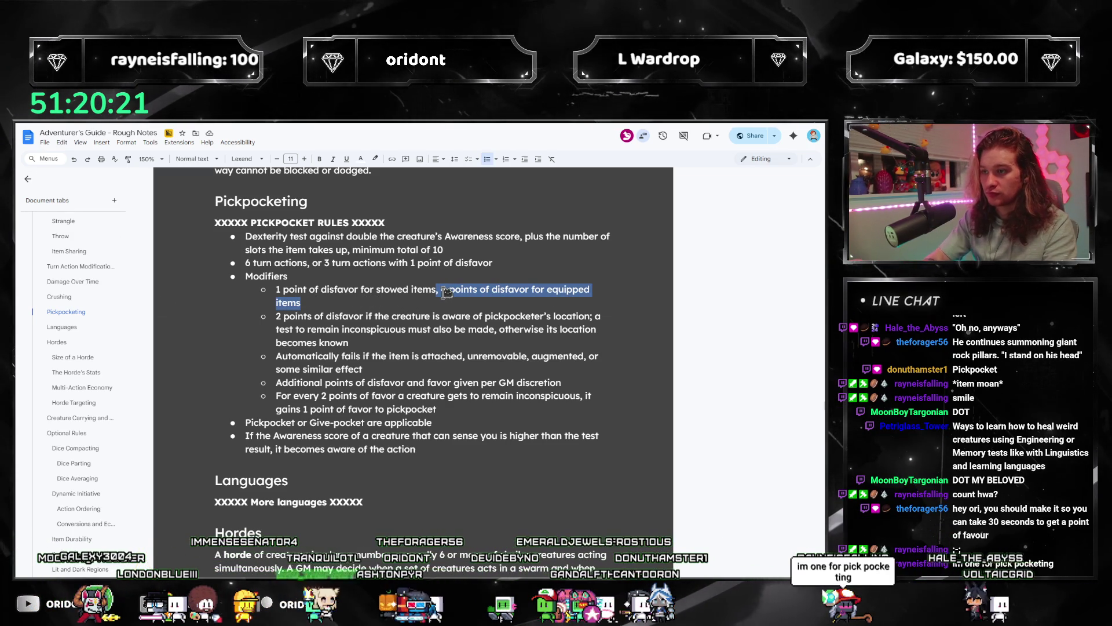
type(".")
key("Return")
type("The TD is")
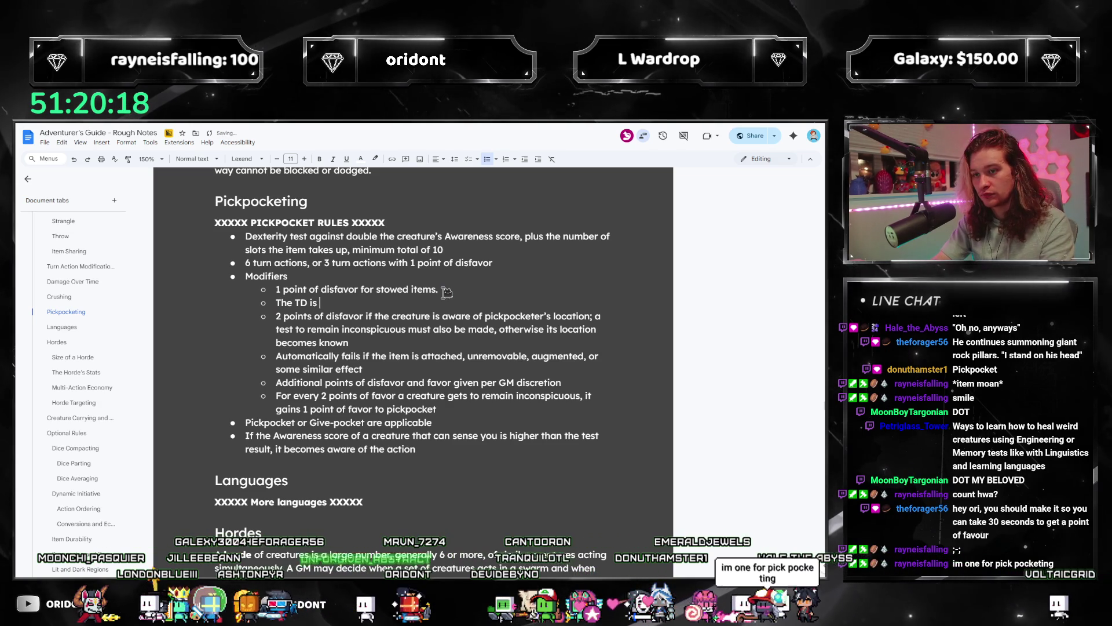
type("quadru")
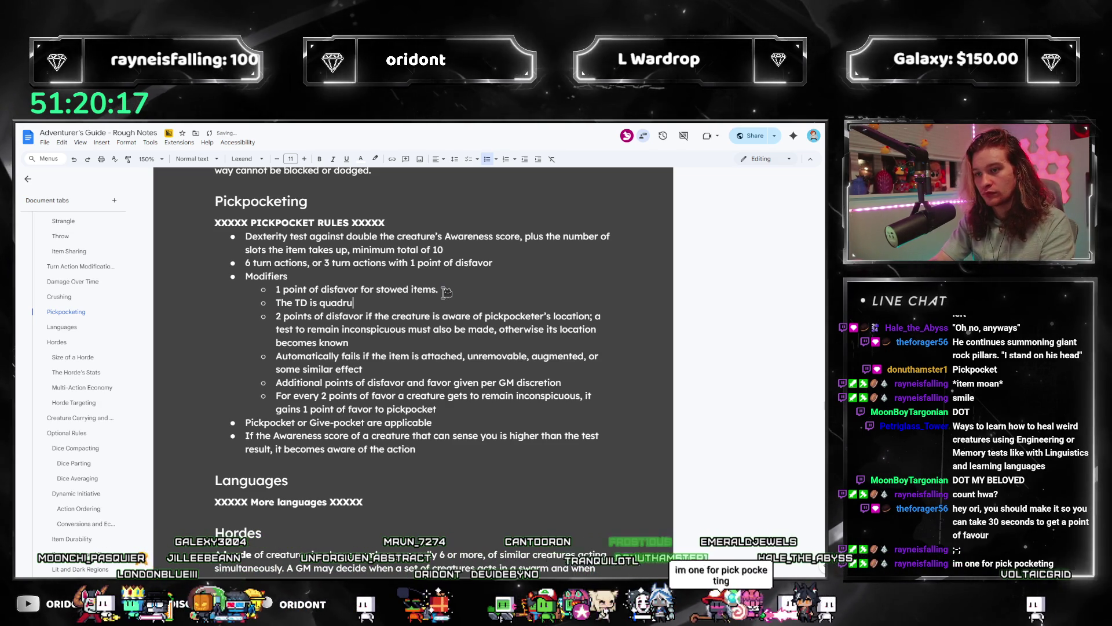
type("pled if the item is ")
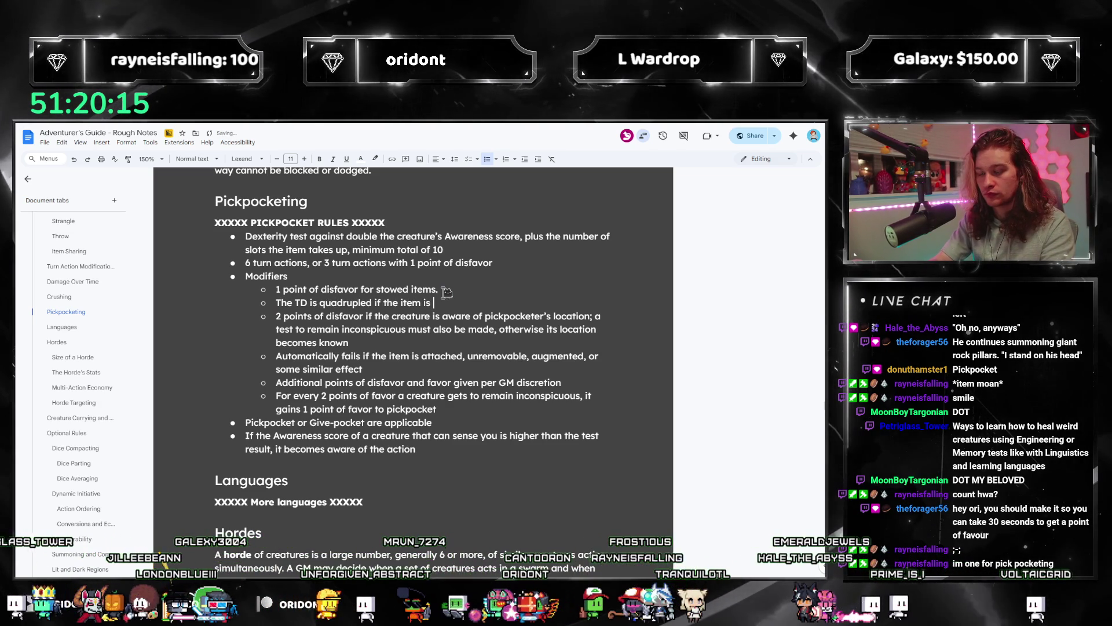
type("worn.")
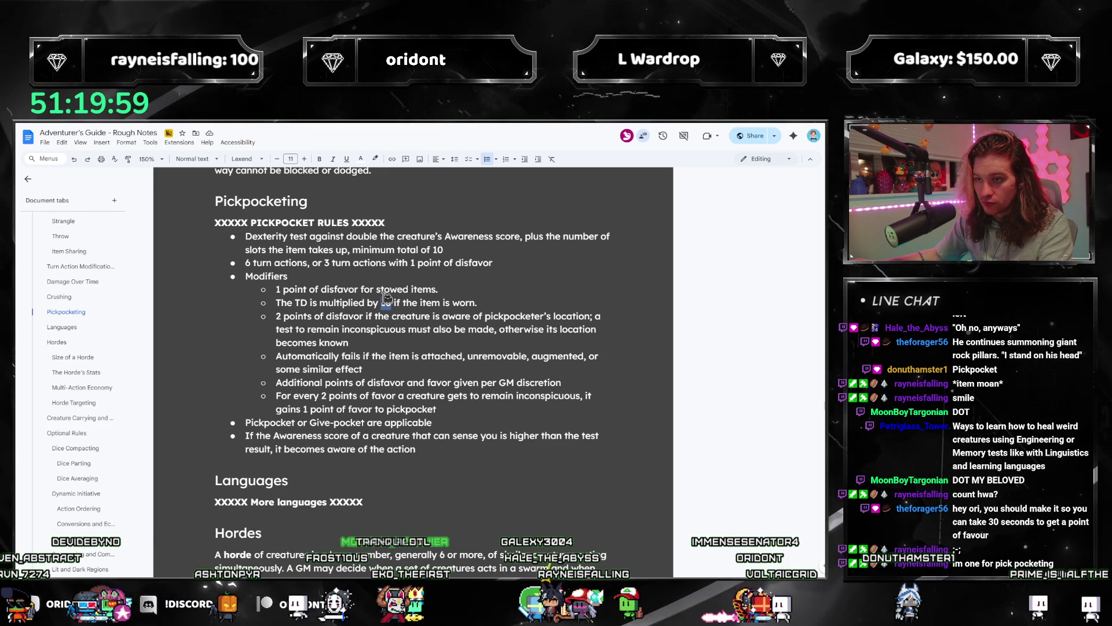
left_click(551, 299)
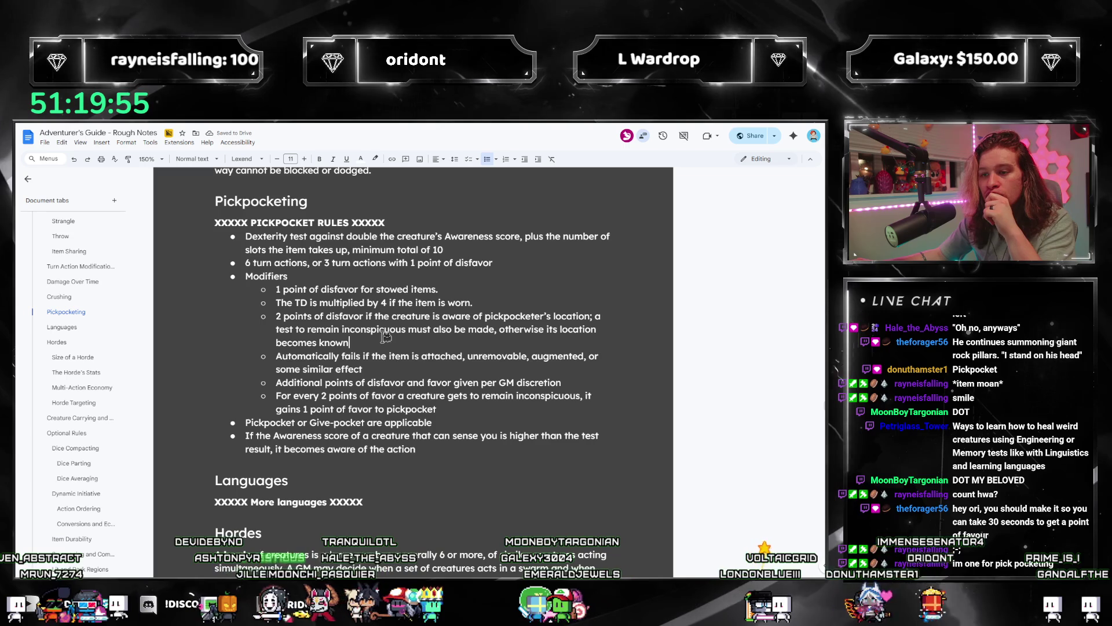
left_click(437, 363)
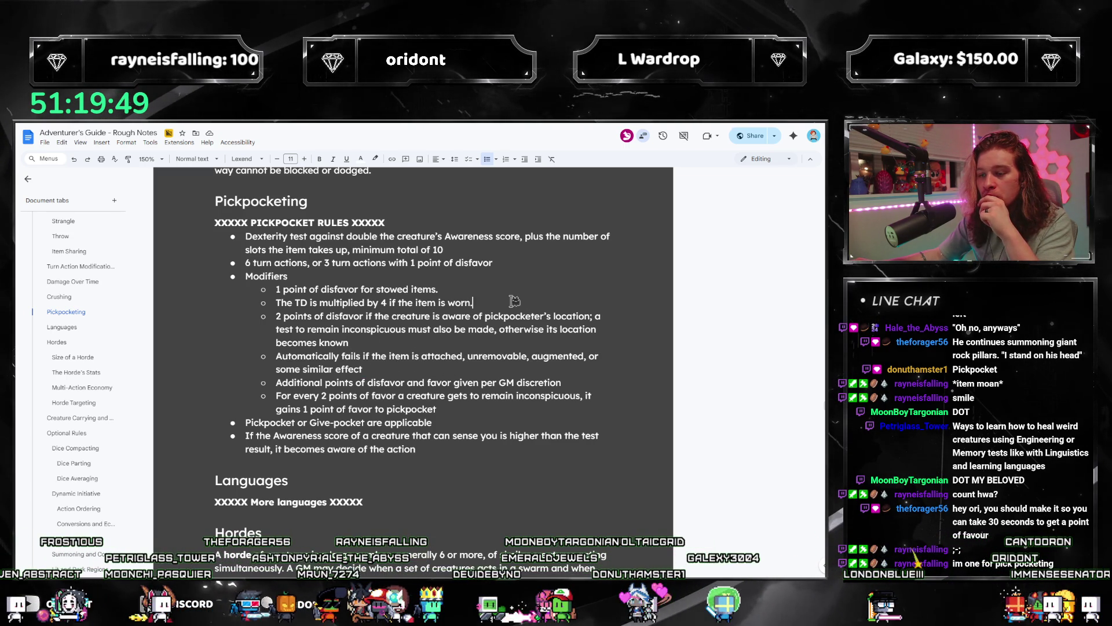
left_click(402, 367)
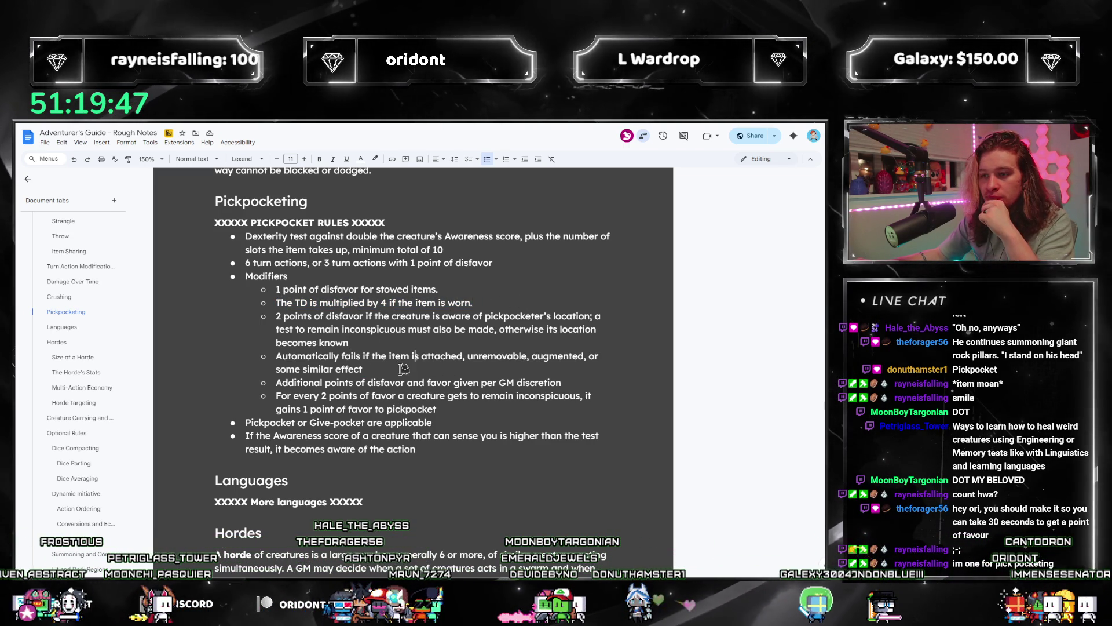
Step: Delete the '1 point of disfavor for stowed items.' modifier line
triple_click(352, 290)
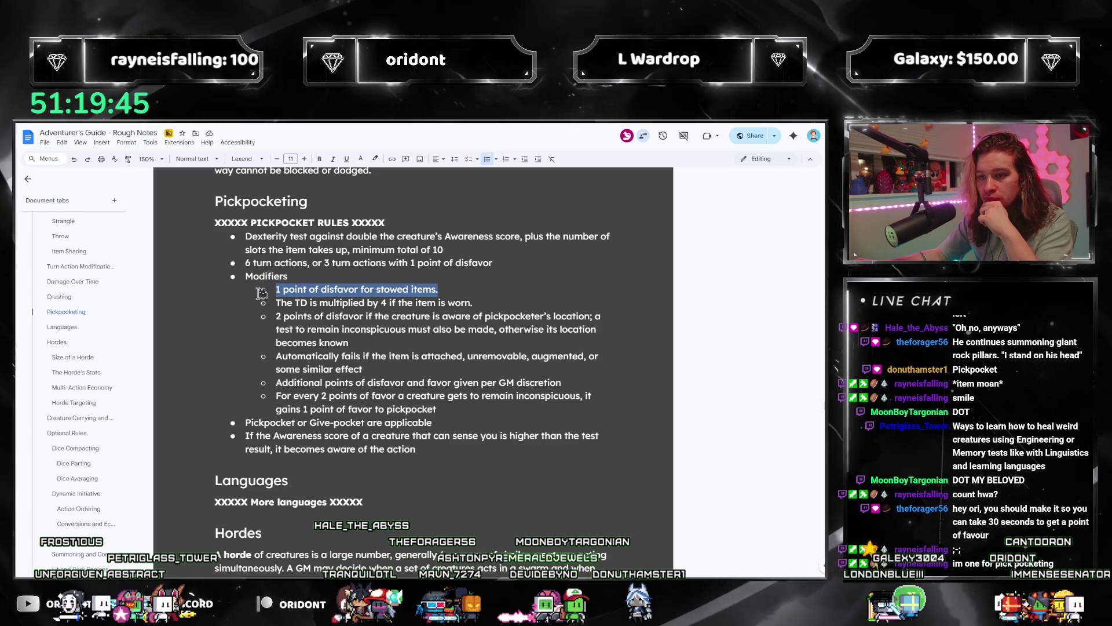
key("BackSpace")
key("BackSpace")
key("BackSpace")
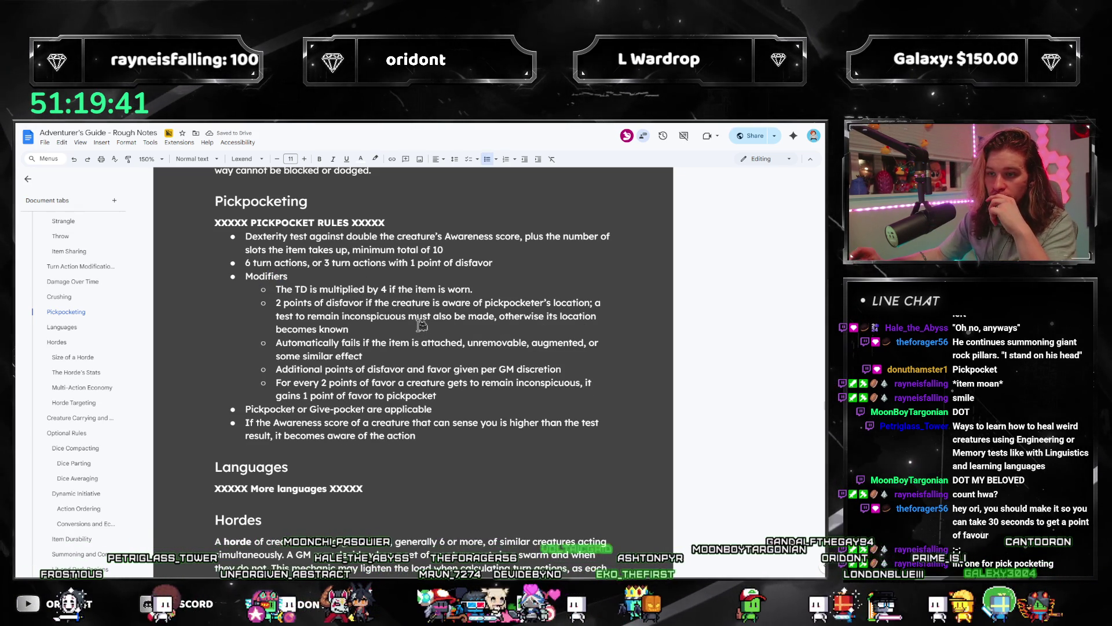
left_click(384, 356)
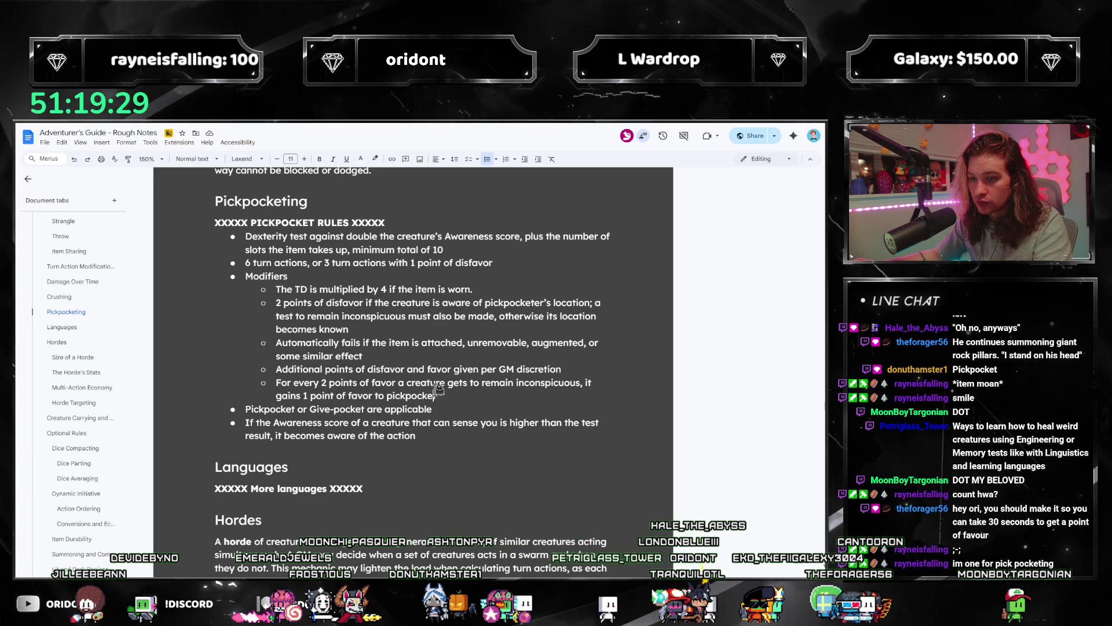
mouse_move(467, 392)
left_mouse_down()
mouse_move(278, 369)
mouse_move(276, 383)
left_mouse_up()
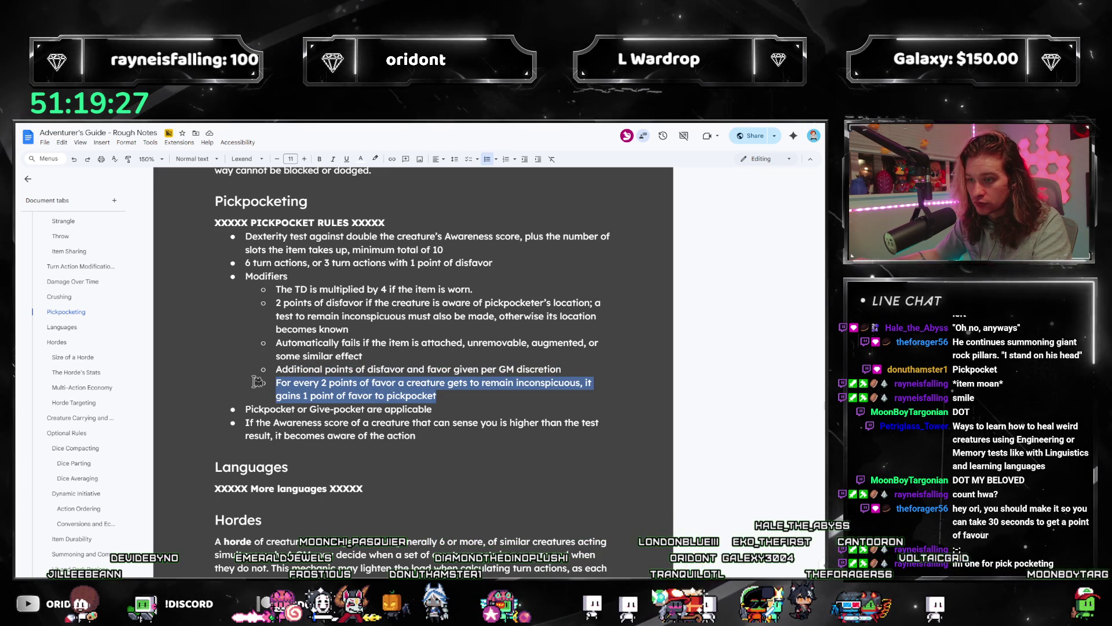
Step: Review the remaining modifier sub-bullets, including the inconspicuousness favor rule
left_click(463, 400)
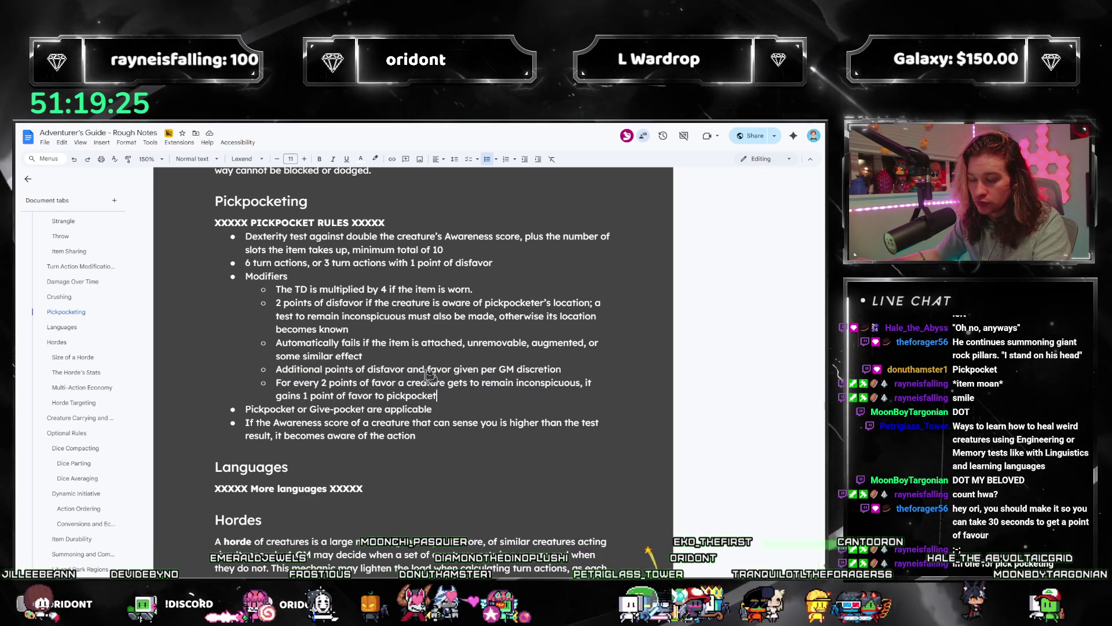
left_click(490, 287)
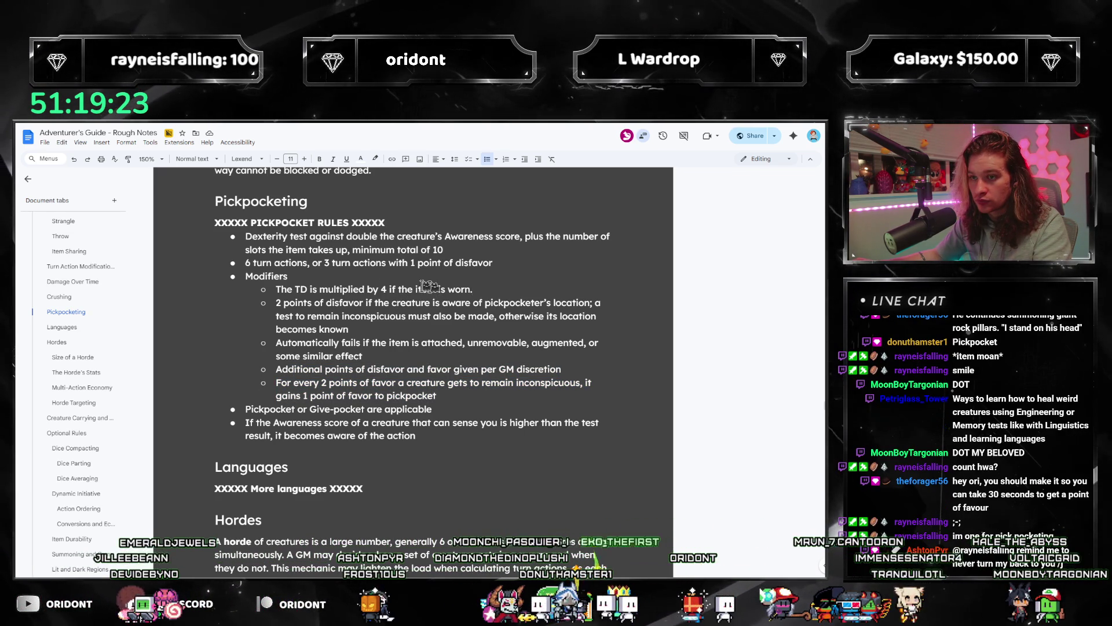
key("Up")
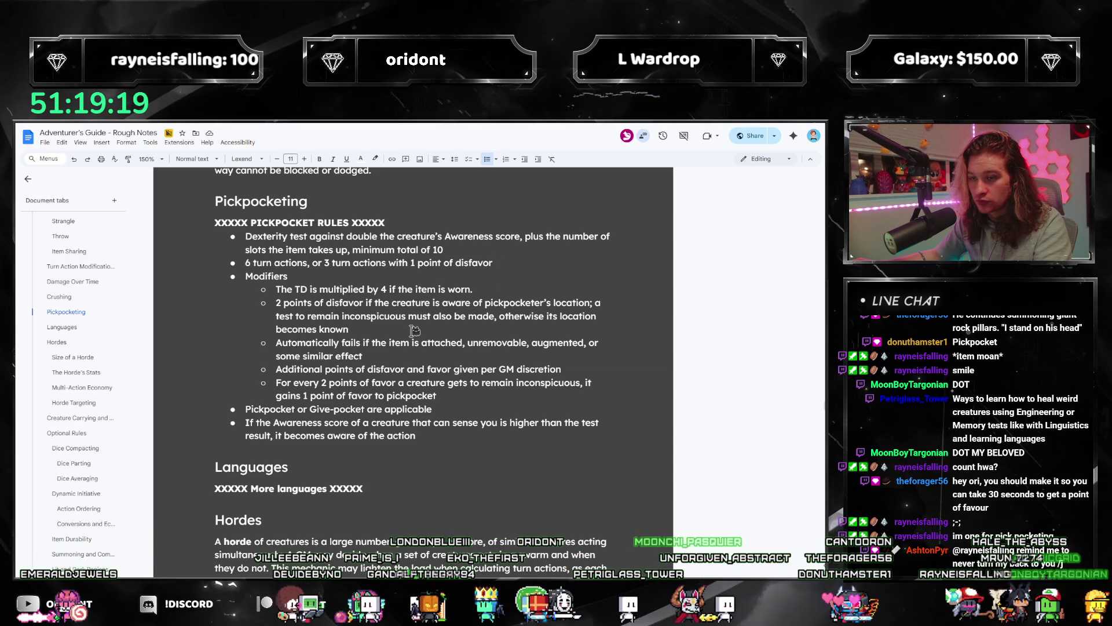
left_click(383, 356)
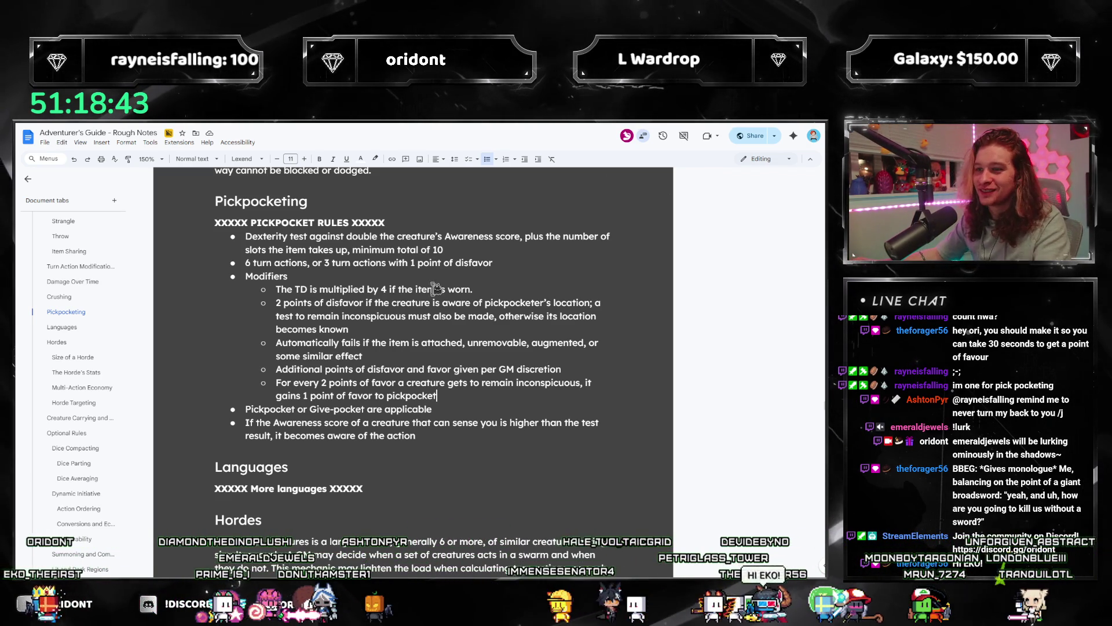
Step: End the worn or equipped items TD modifier with a period
left_click(487, 284)
type("or equipped")
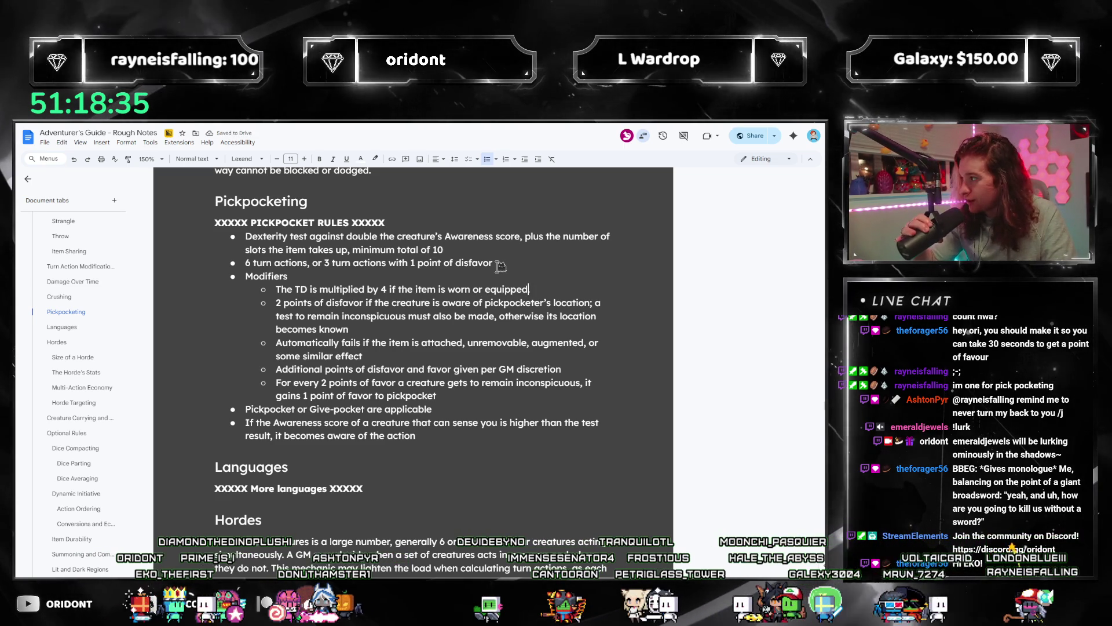
type(".")
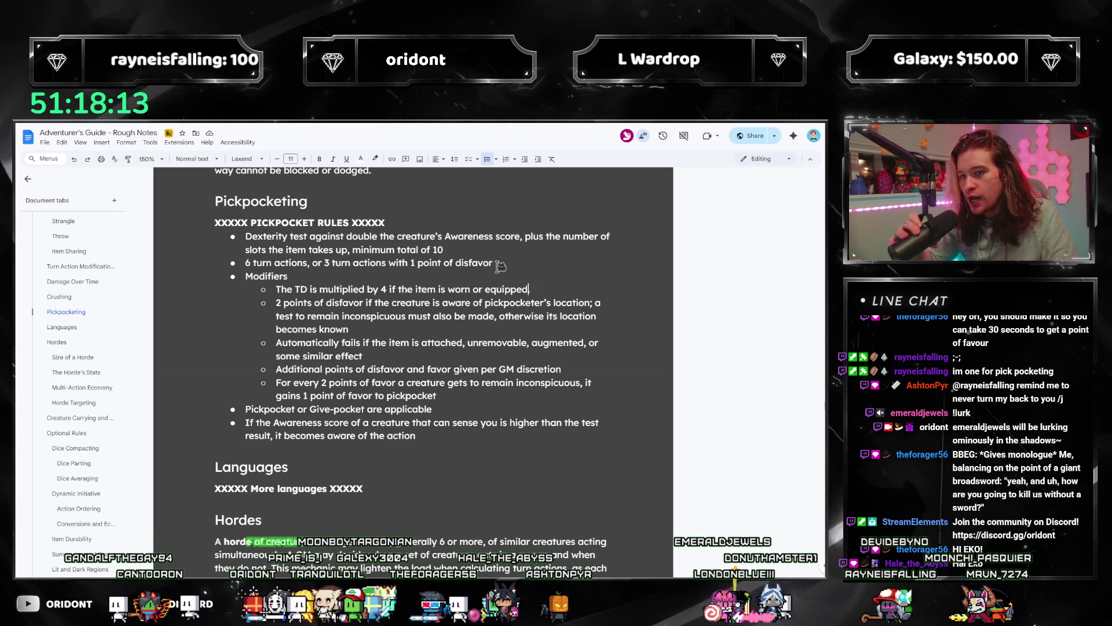
type(".")
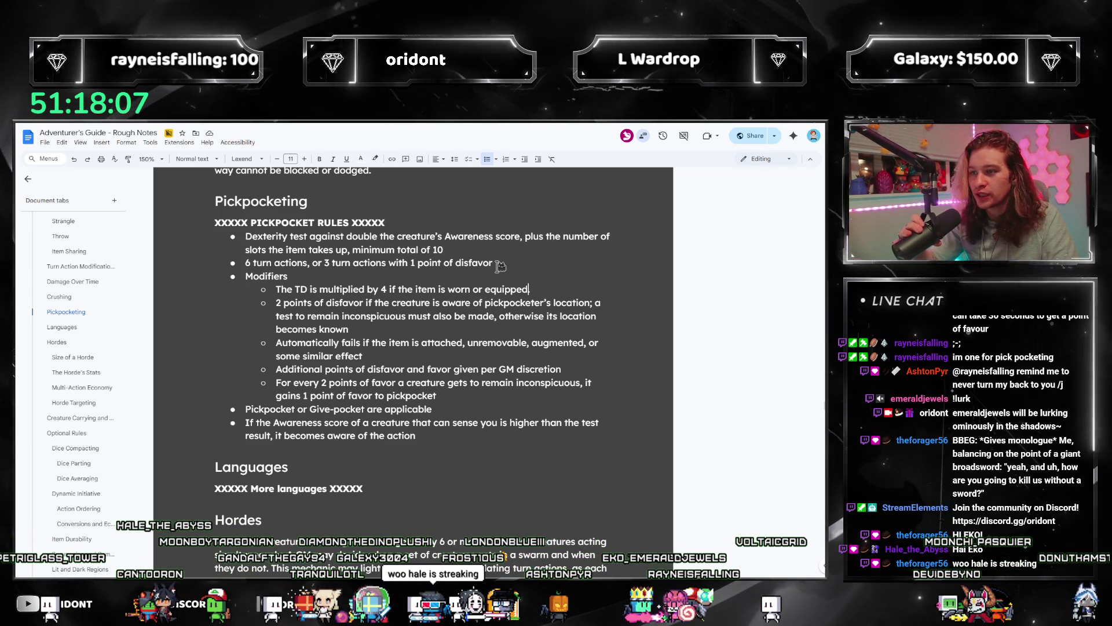
Step: Extend the 6 turn actions bullet with ', 1 minute for a point of favor'
left_click(512, 266)
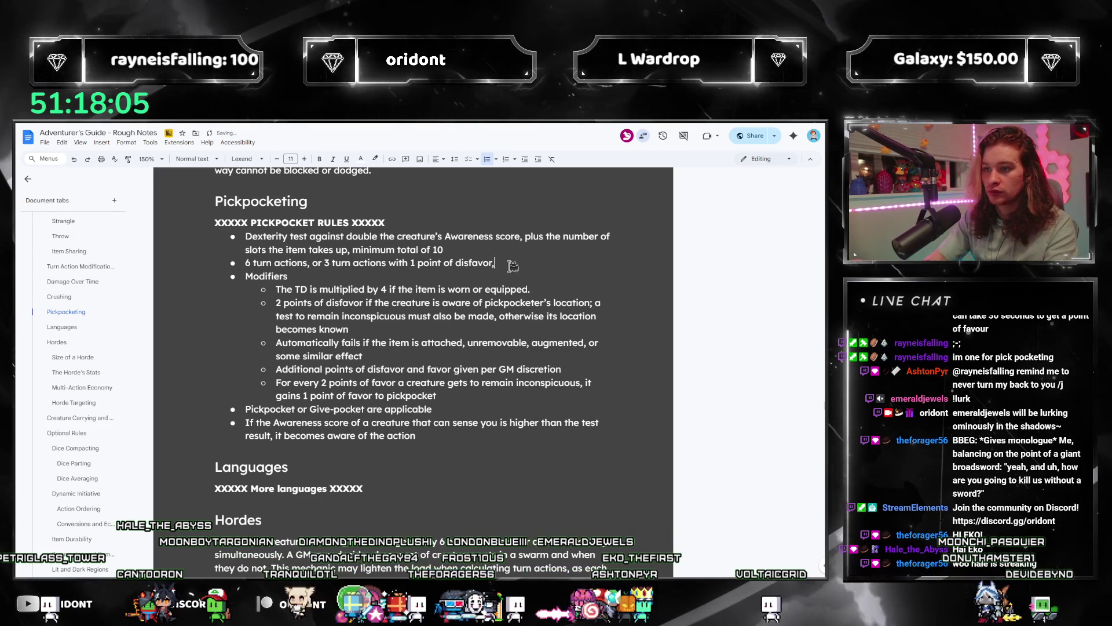
type(", 1 minute for a point of")
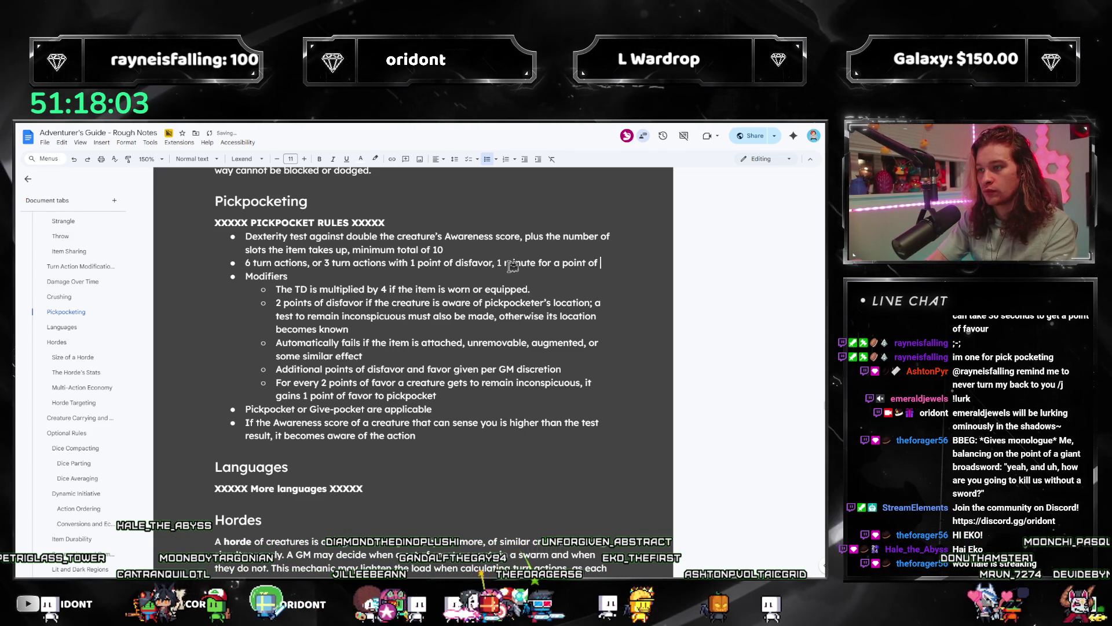
type(" favor")
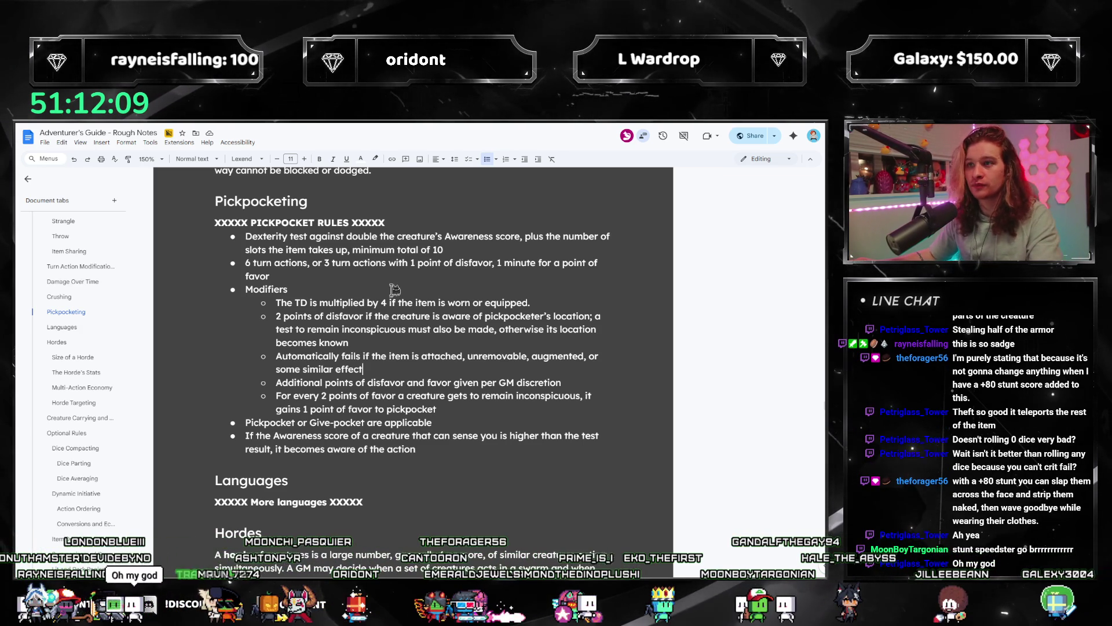
Step: Write the intro sentence 'Some sneaky creatures can begin to sift through another's wears without anybody knowing.' under the heading
key("Return")
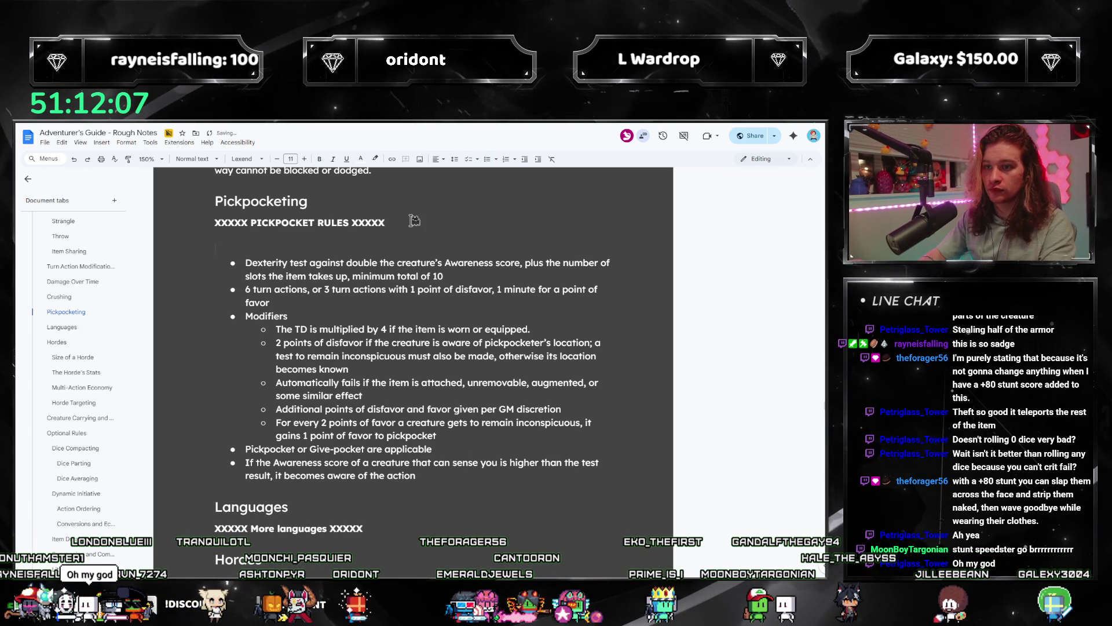
type("D")
key("BackSpace")
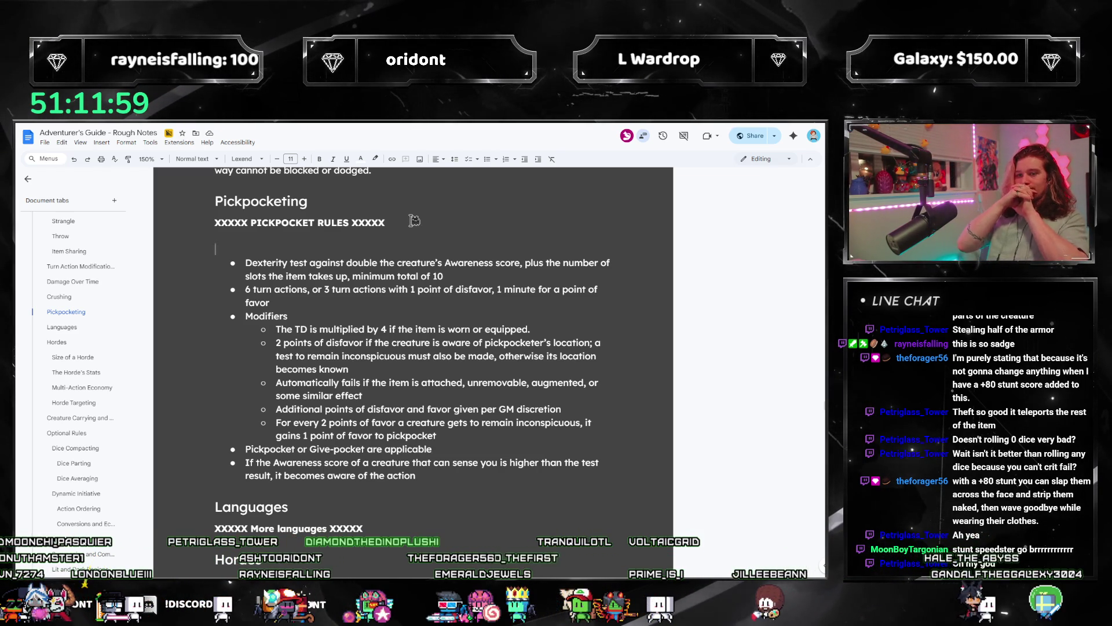
type("Wh")
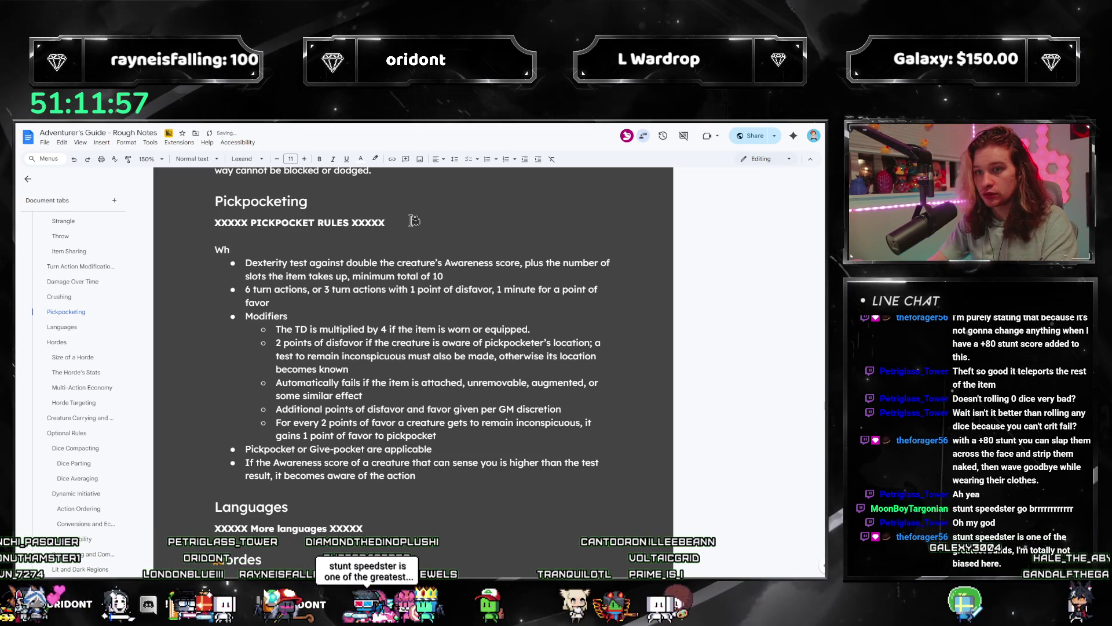
key("BackSpace")
key("BackSpace")
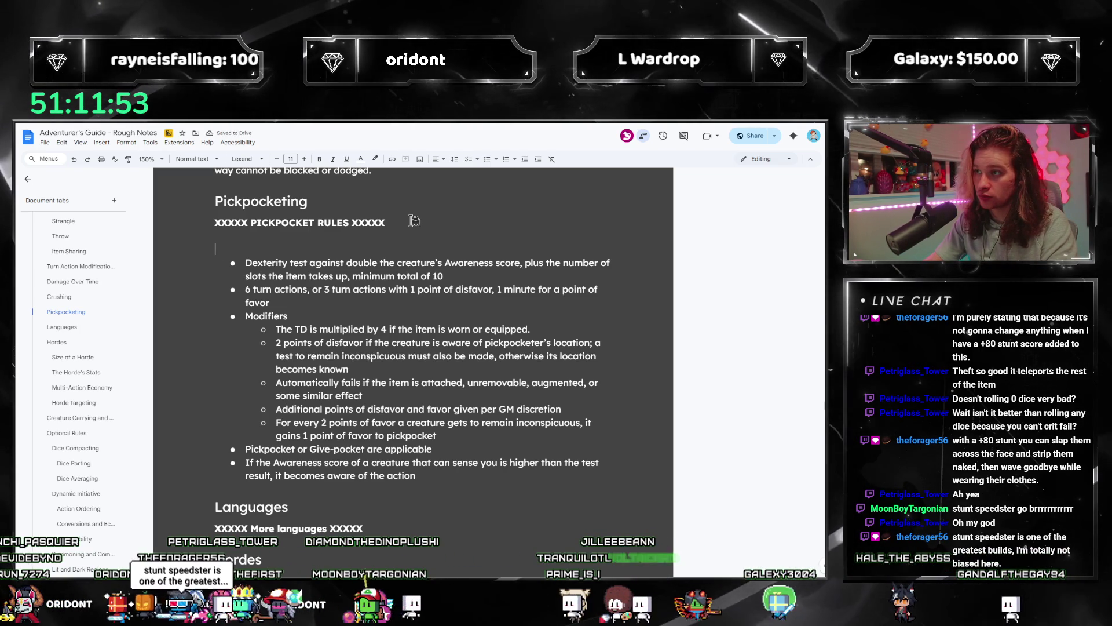
type("A")
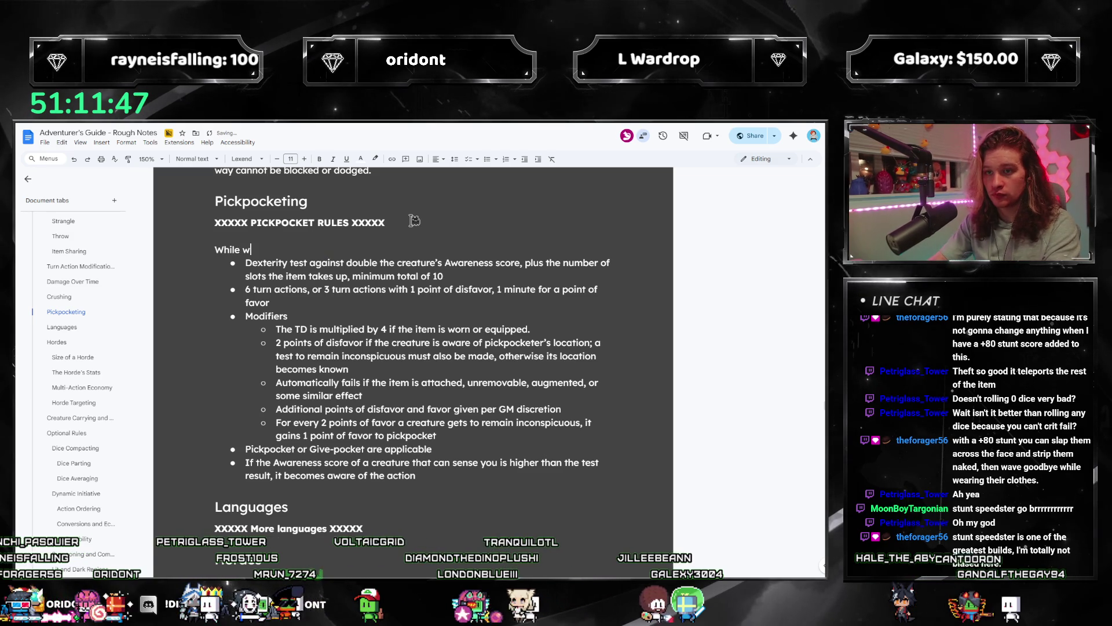
type("ithin touching")
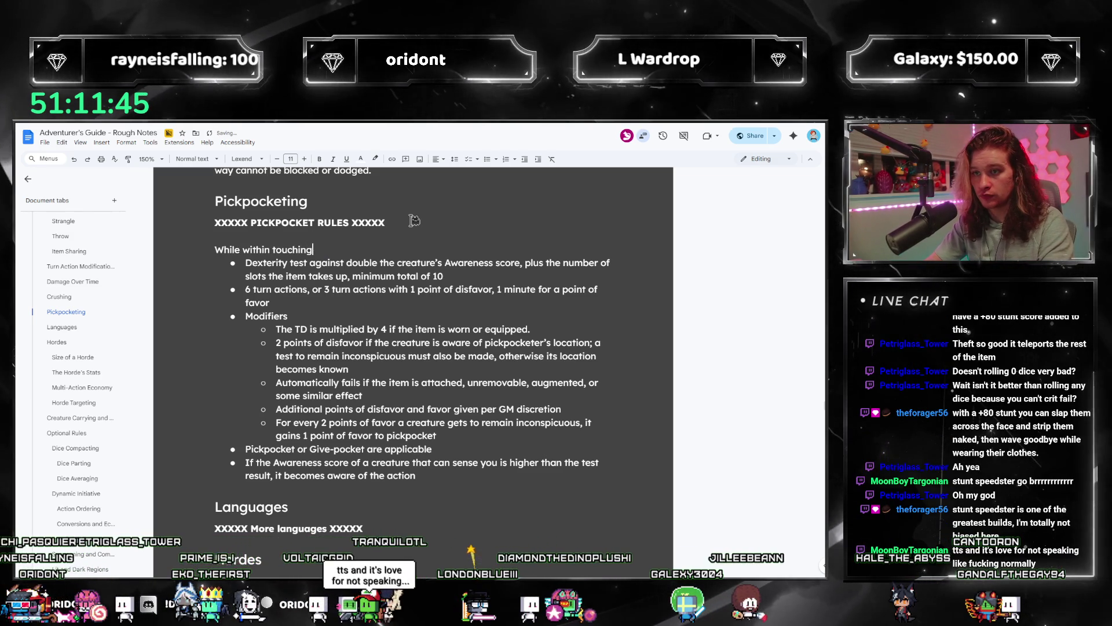
key("BackSpace")
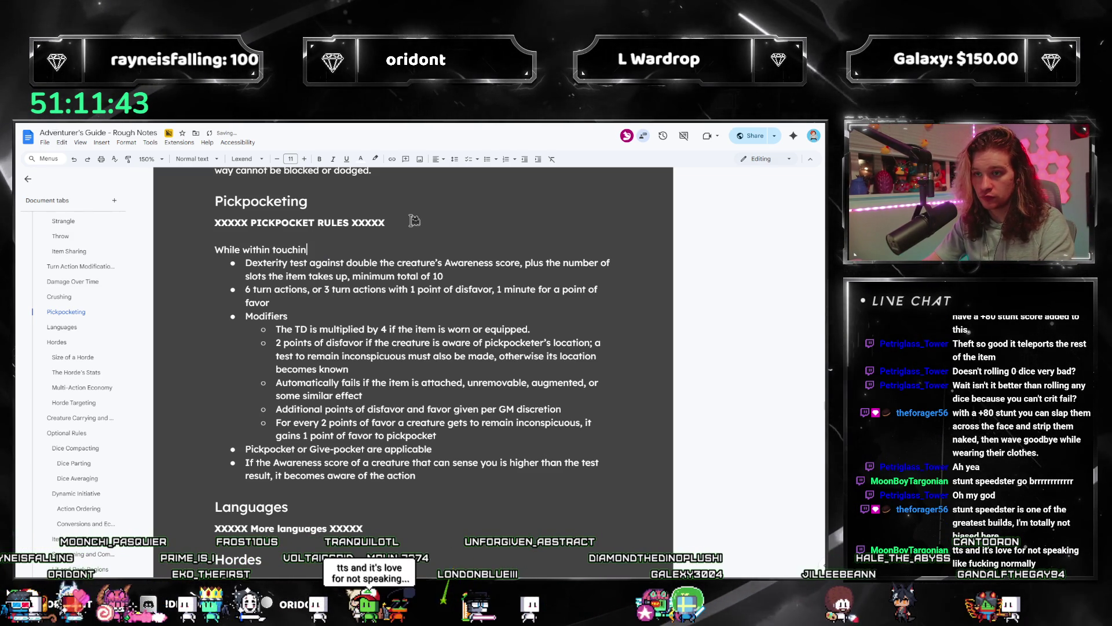
key("BackSpace")
key("BackSpace")
key("BackSpace")
key("BackSpace")
key("BackSpace")
key("BackSpace")
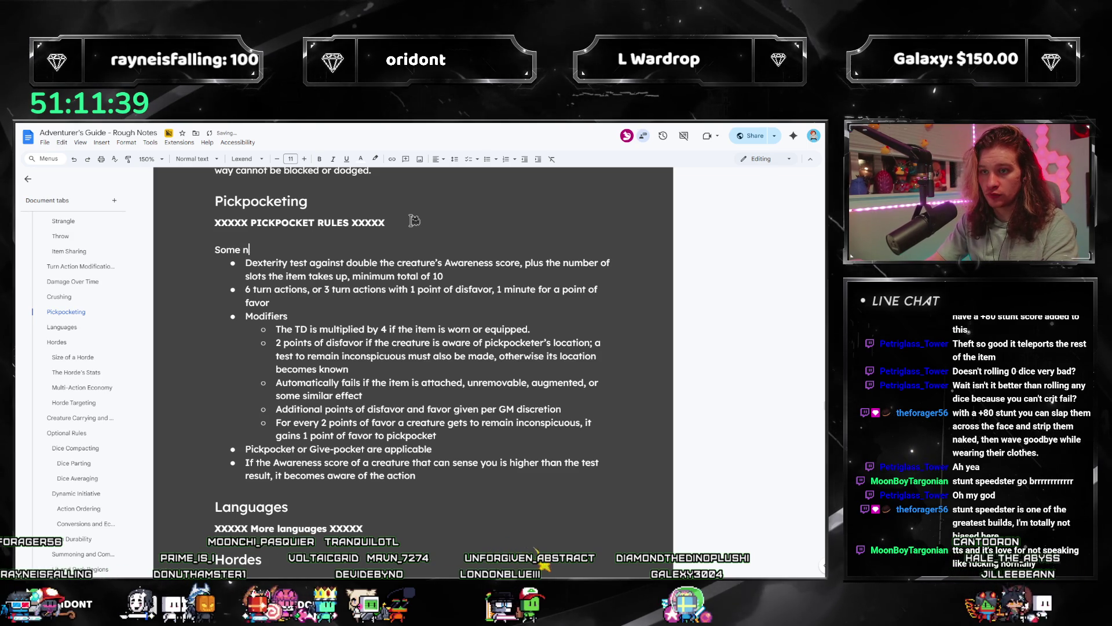
type("creatures ")
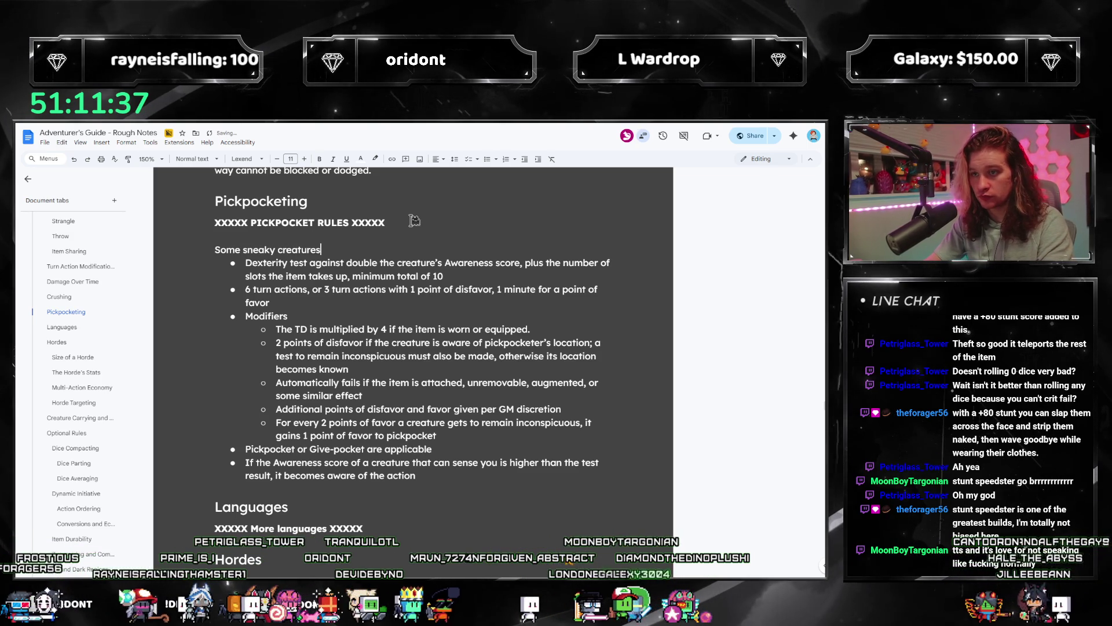
type("can ")
type("begin to")
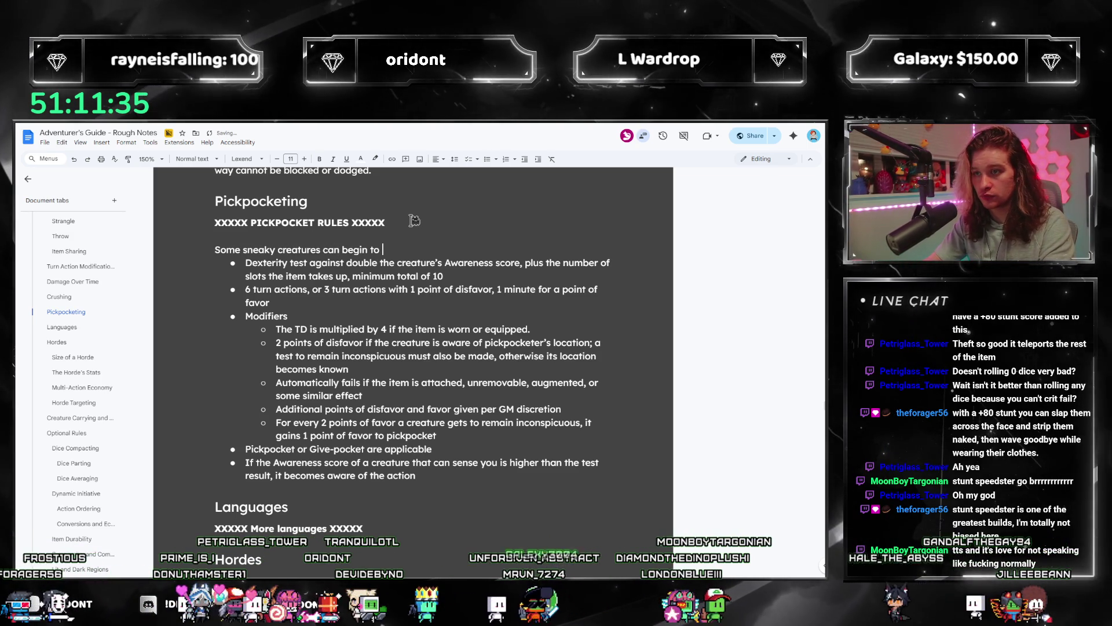
type(" sift through another's wears without")
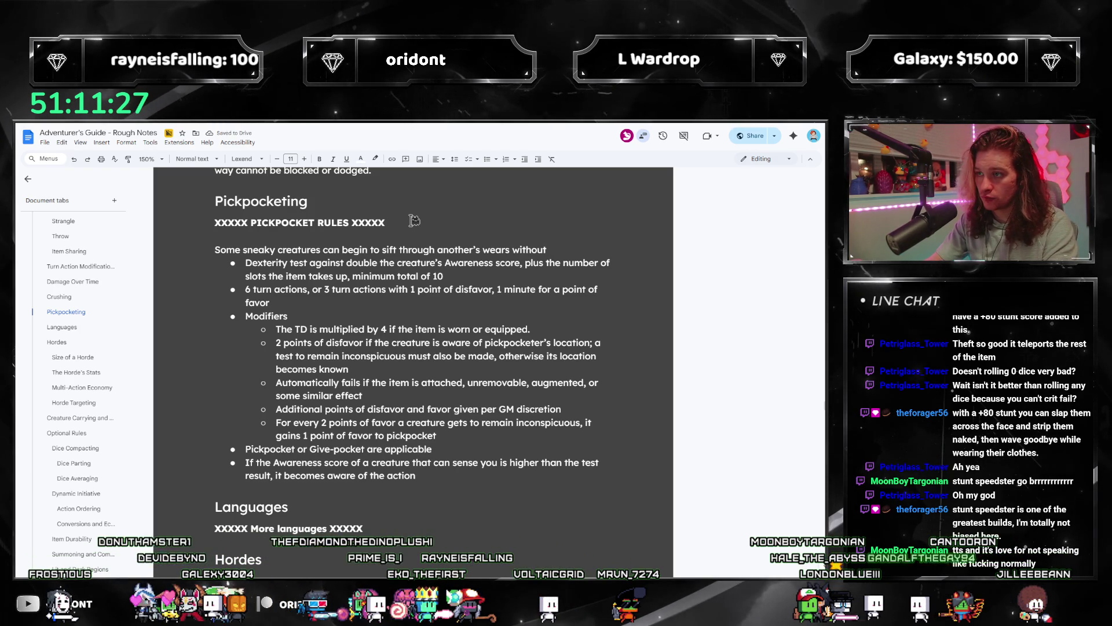
type("anybody knowing. ")
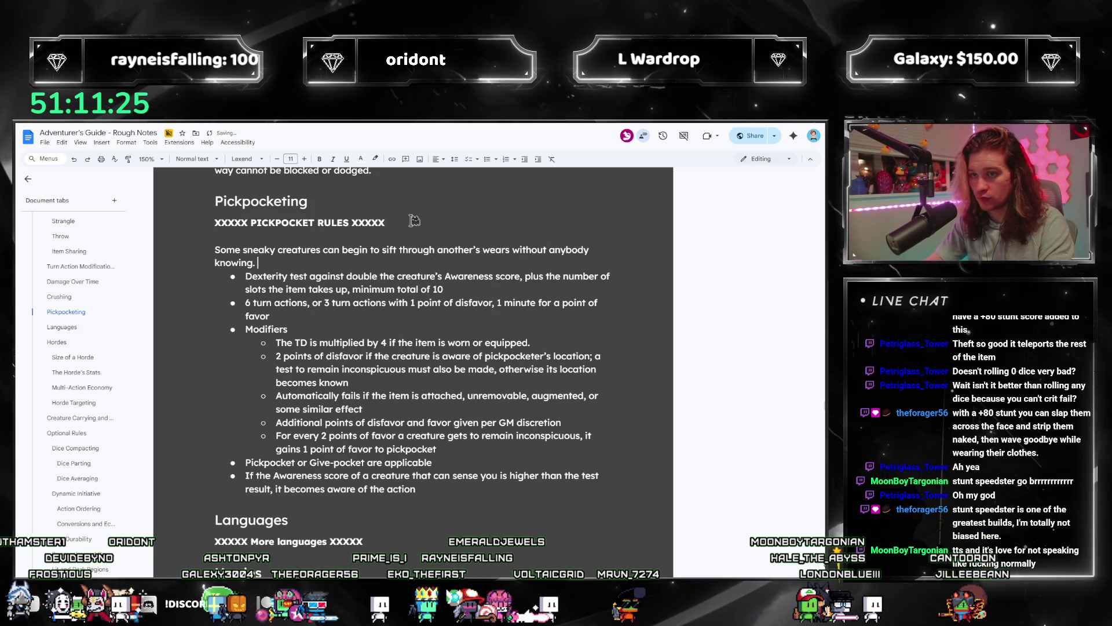
type("This is a fine ar")
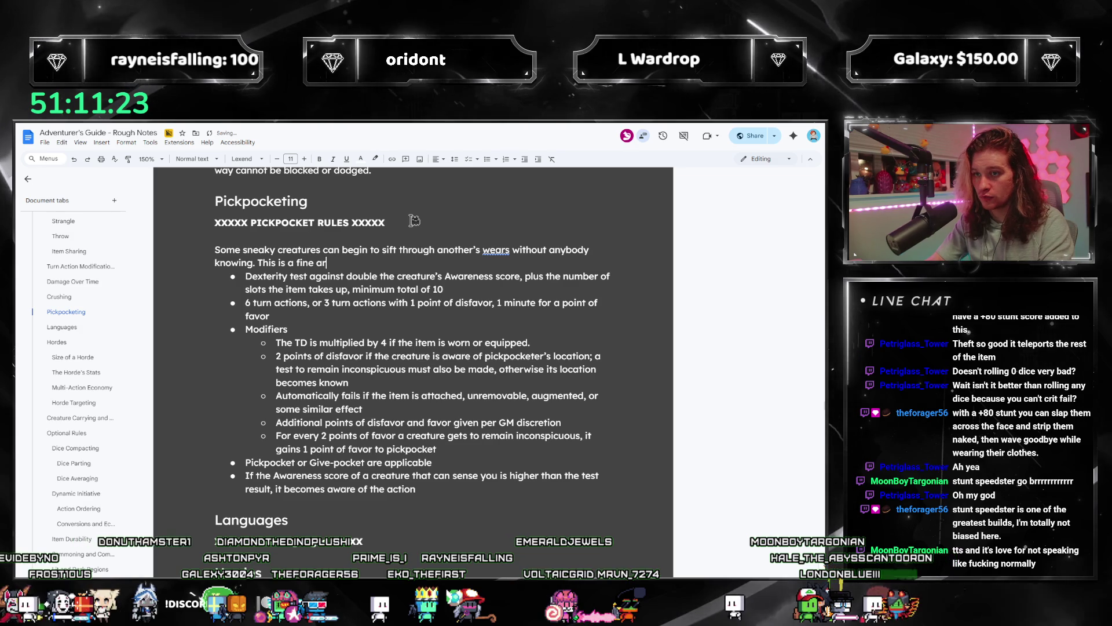
type("t, n")
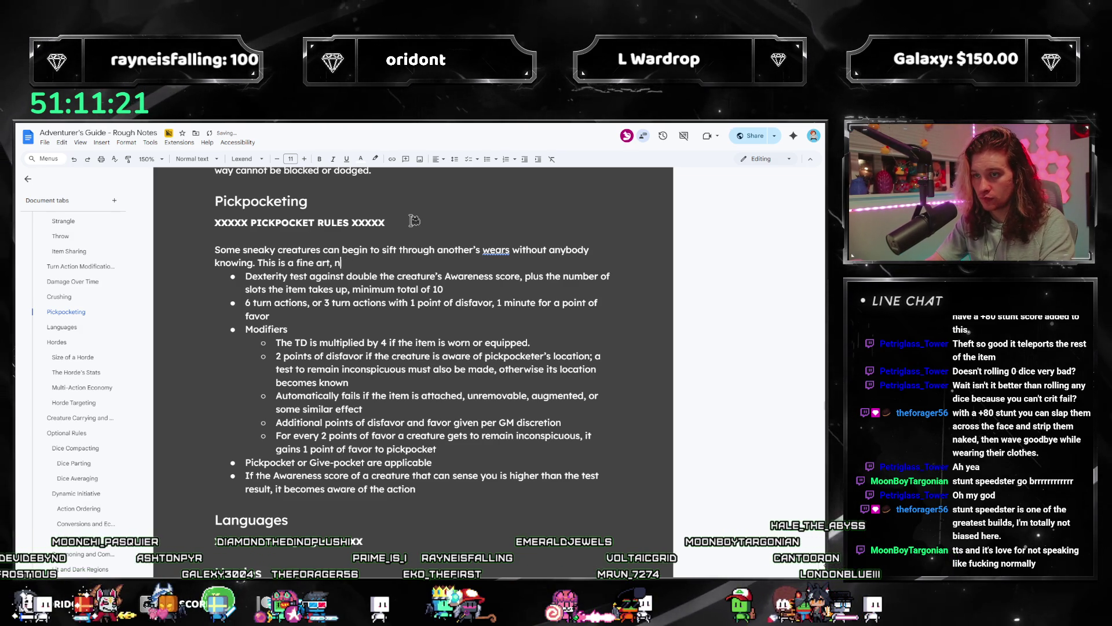
key("BackSpace")
type("and comes with many stipulations.")
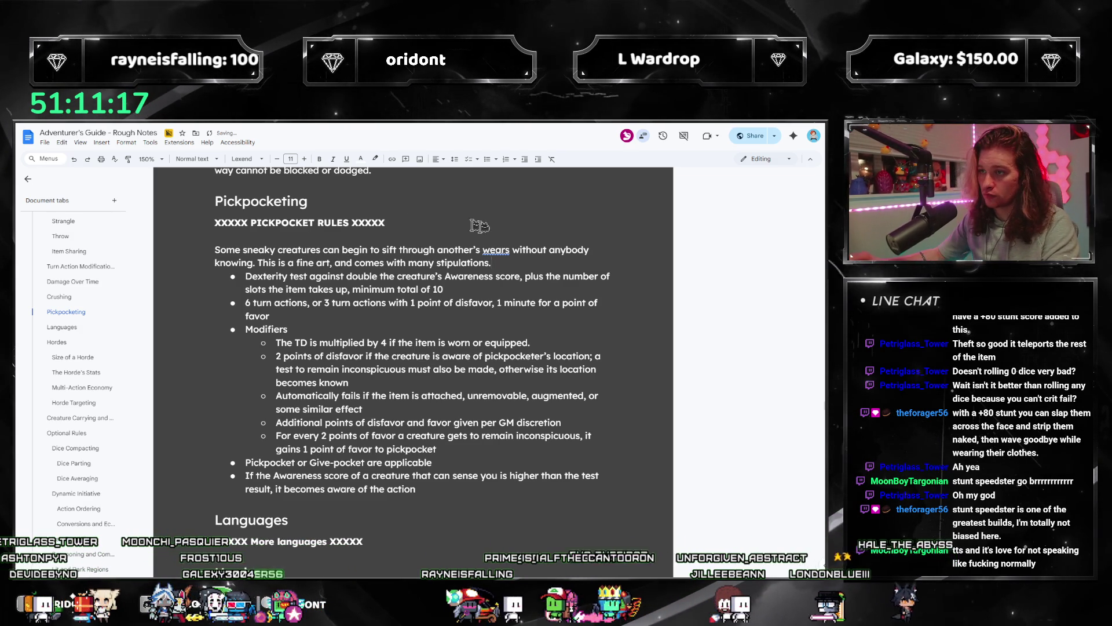
Step: Correct the misspelled 'wears' to the suggested 'wares'
left_click(477, 251)
key("Escape")
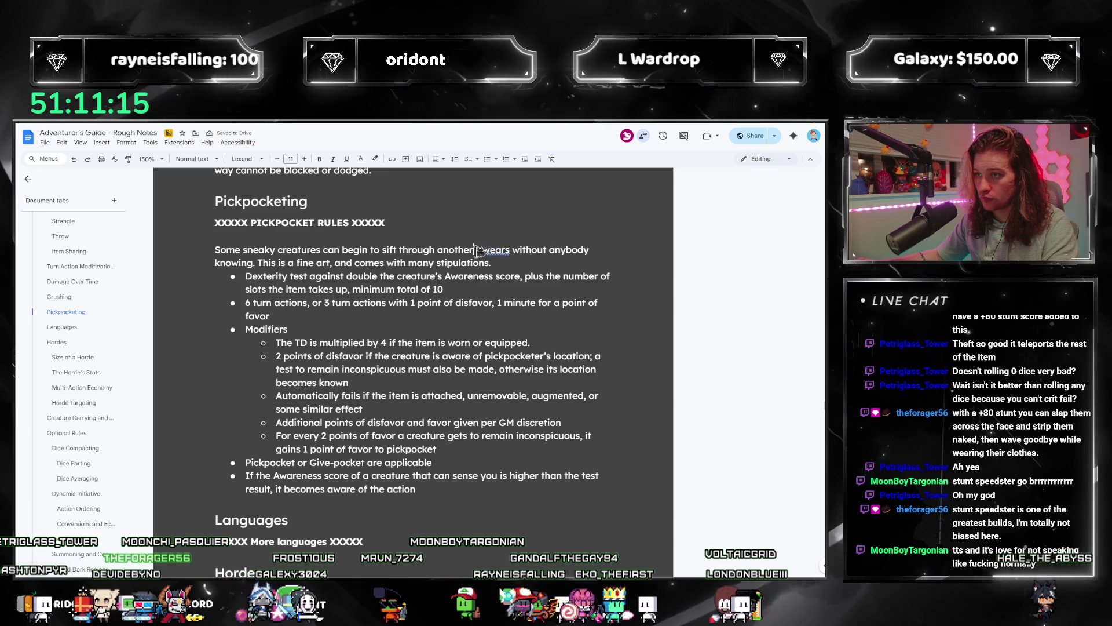
left_click(504, 240)
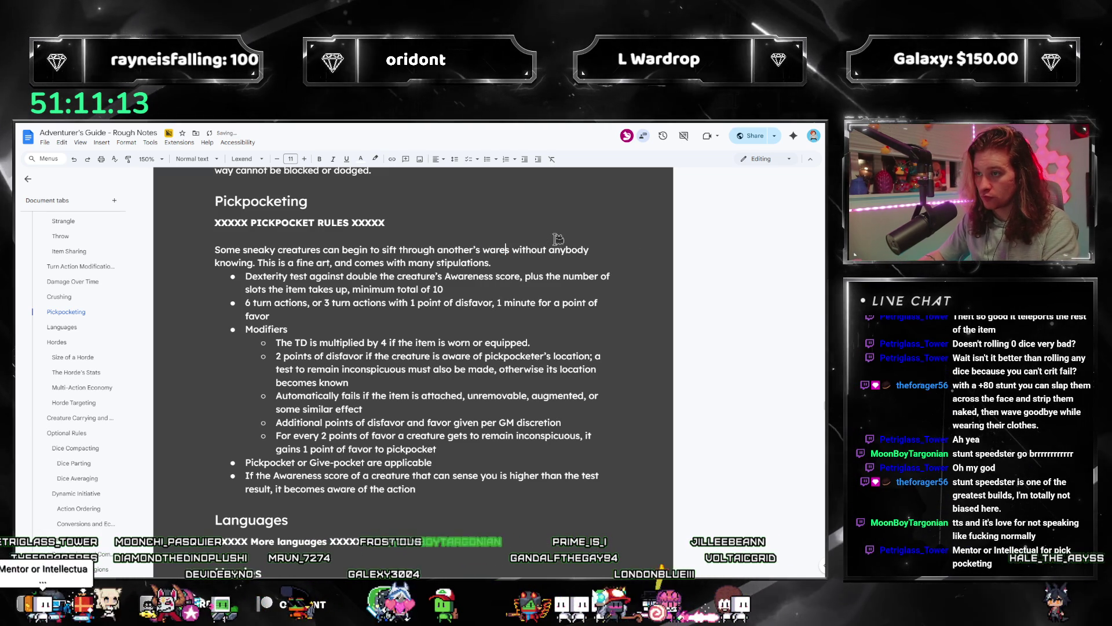
Step: Delete the XXXXX PICKPOCKET RULES XXXXX placeholder line and start a new paragraph
left_click_drag(493, 262, 228, 251)
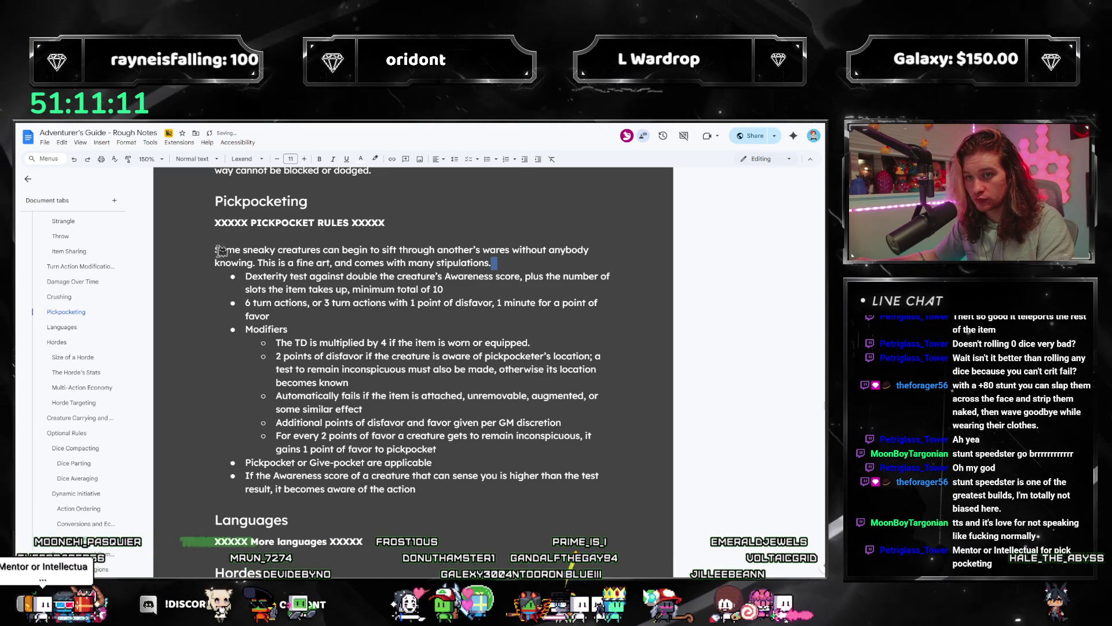
key("BackSpace")
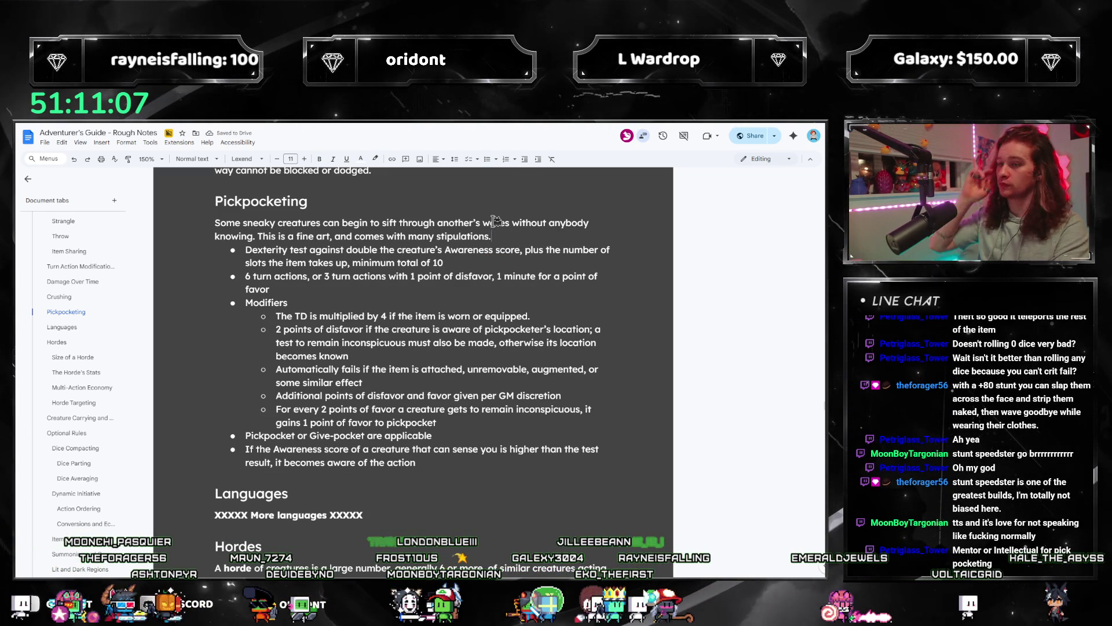
key("Return")
key("Return")
type("A")
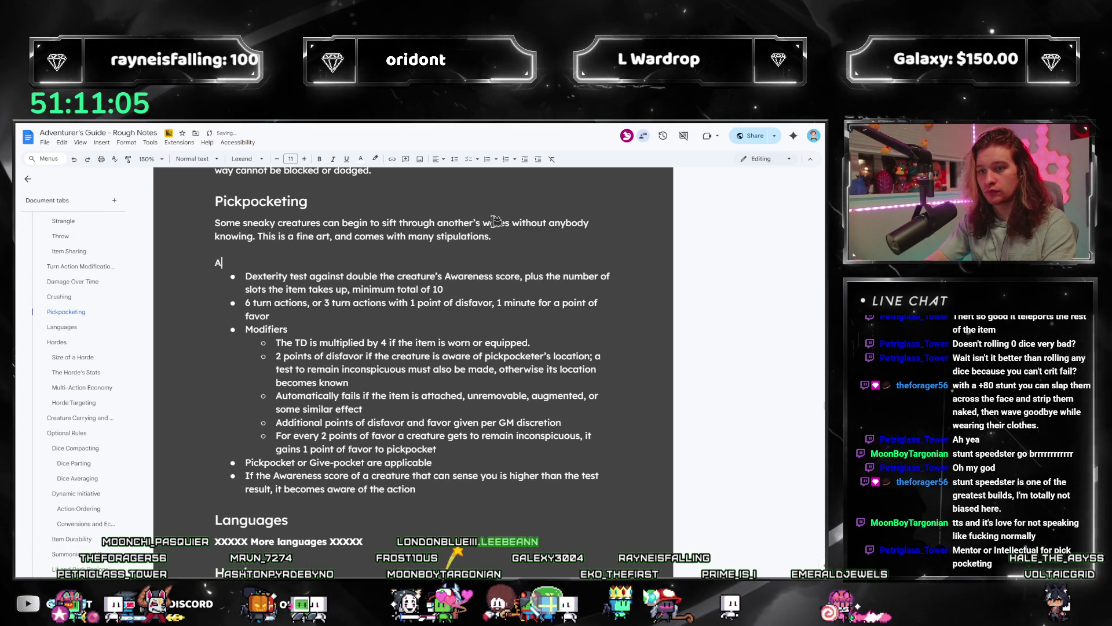
type(" creature may attem")
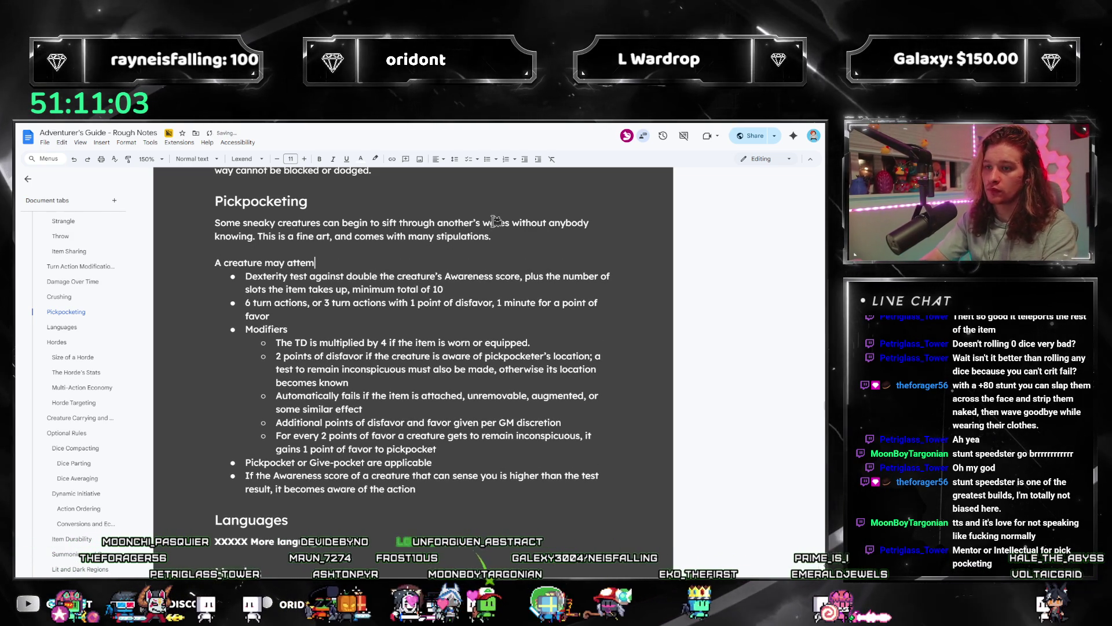
type("pt to pickpocket another touching creature,")
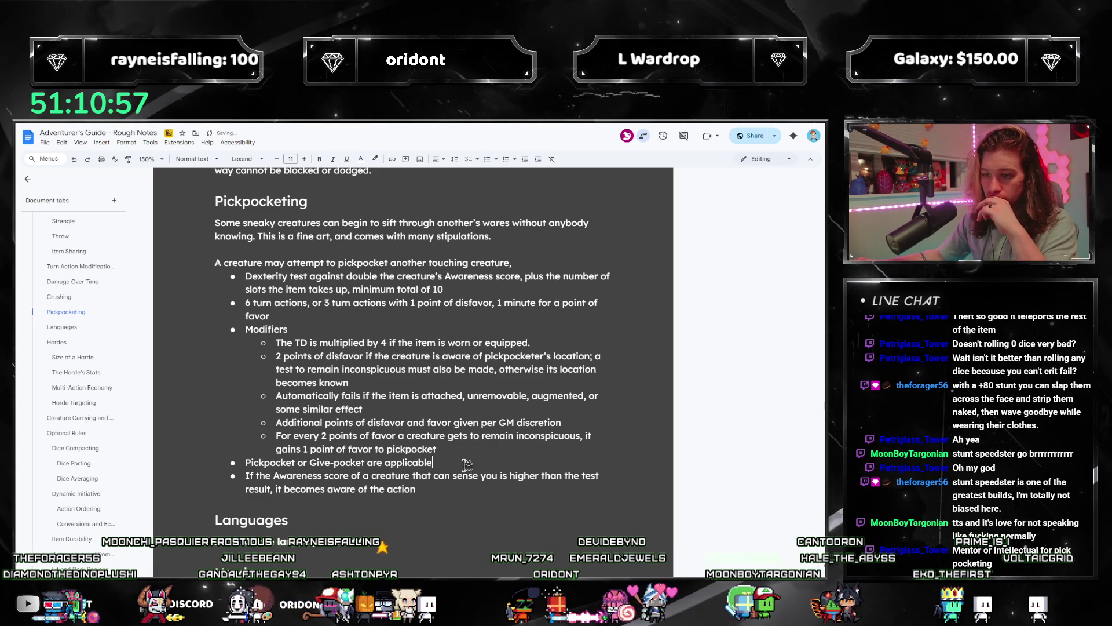
Step: Write the second paragraph on pickpocketing or give-pocketing requiring a Dexterity test
left_click(390, 262)
type("or ")
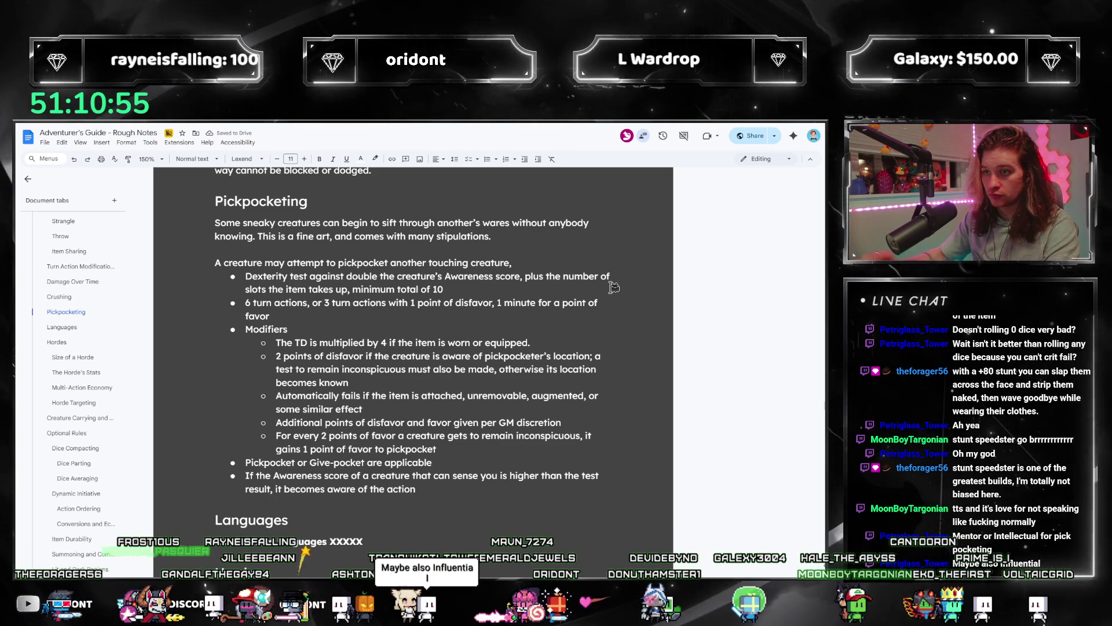
type("give-pocket")
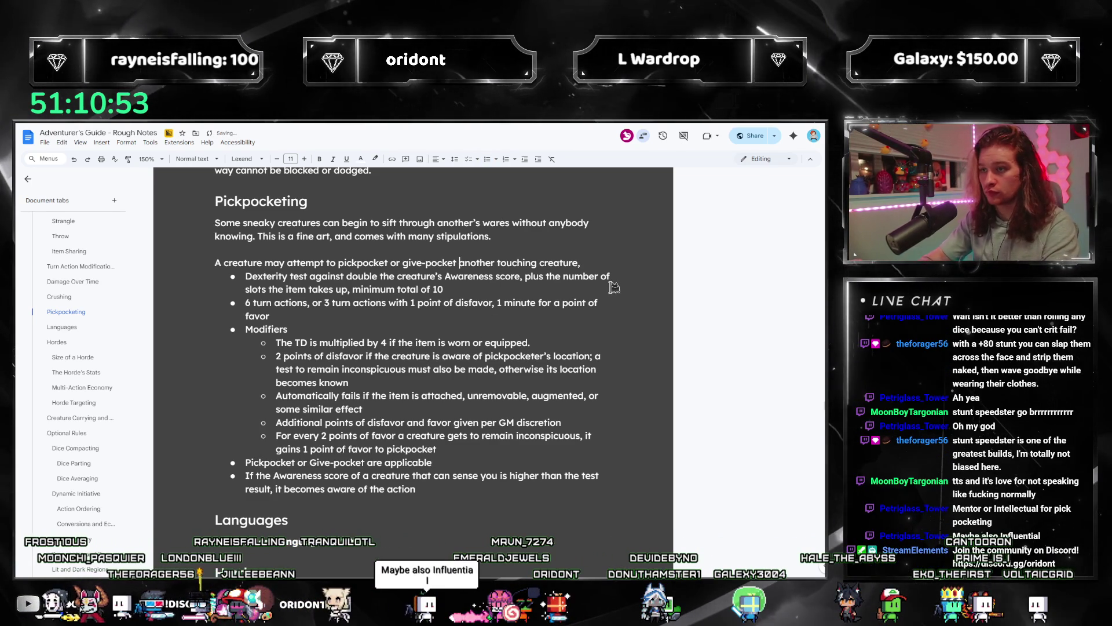
left_click(592, 262)
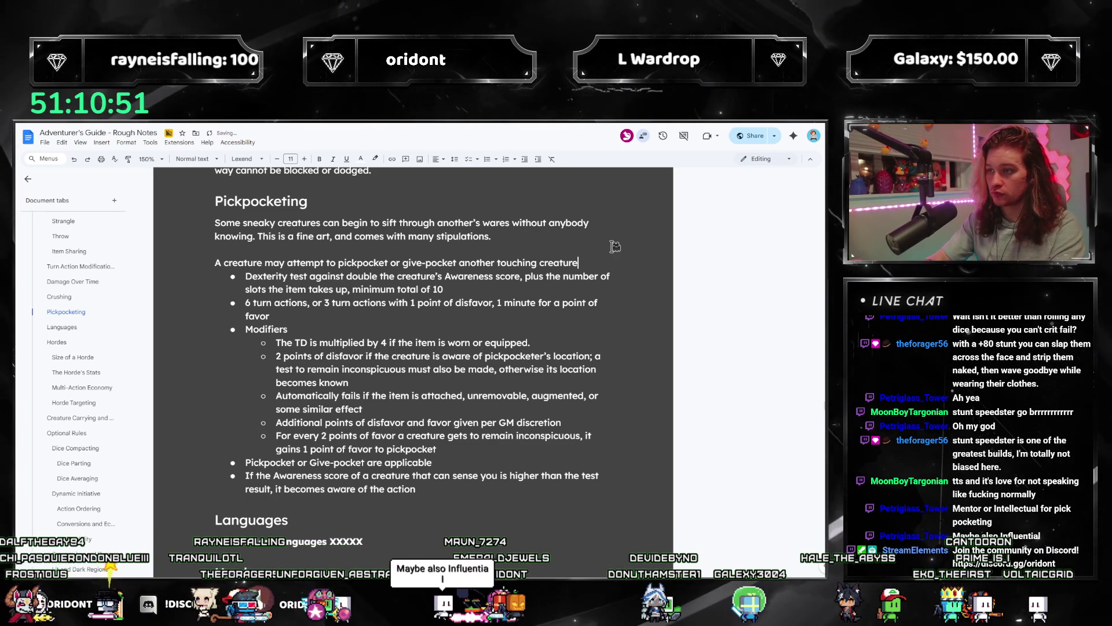
type(". In order to do so, it")
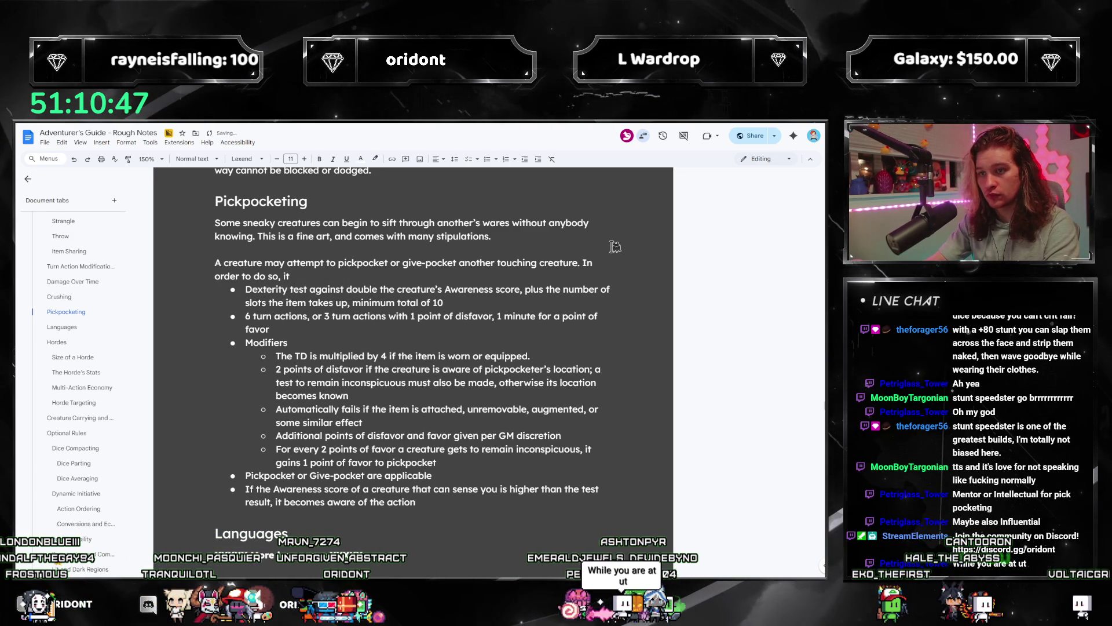
type("ake a Dexterity t")
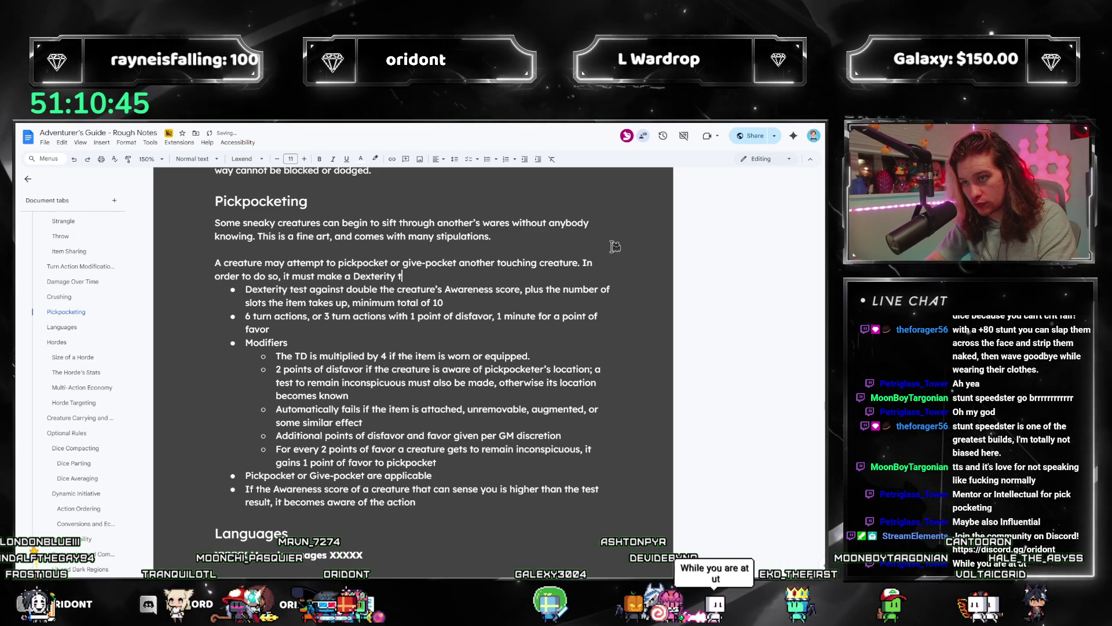
type("est and may choose to make against")
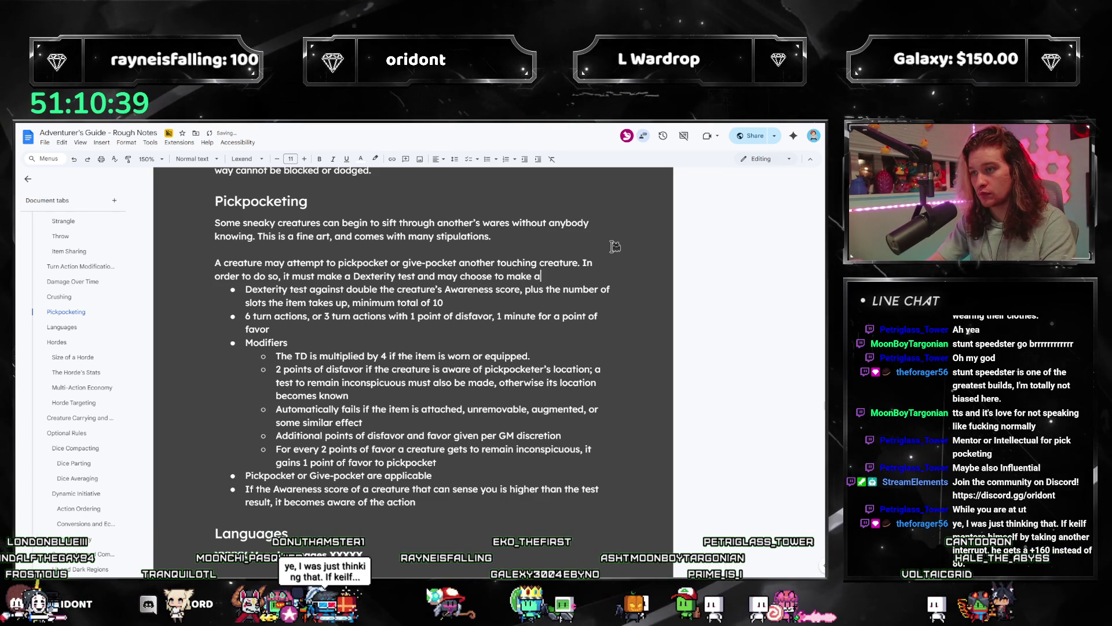
type("ncons")
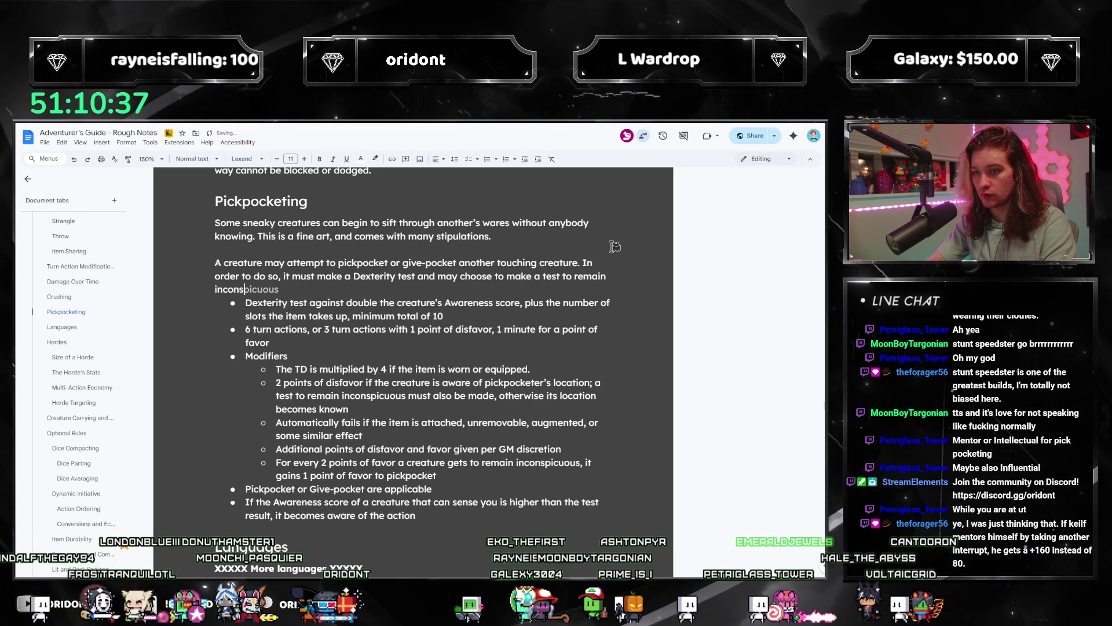
type("picuous")
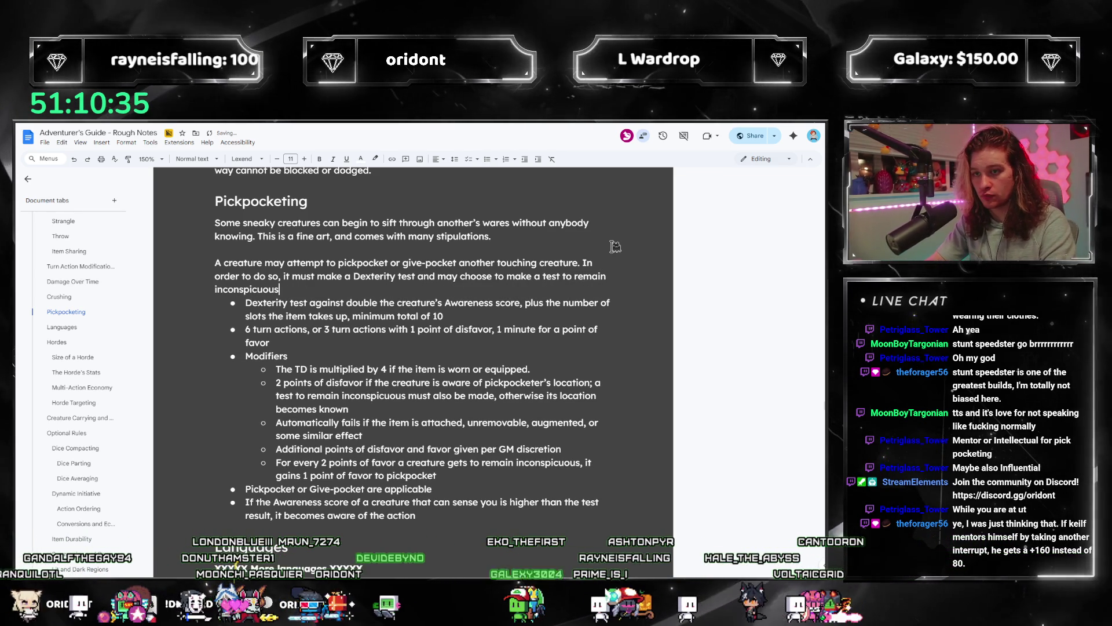
type(" in tandem.")
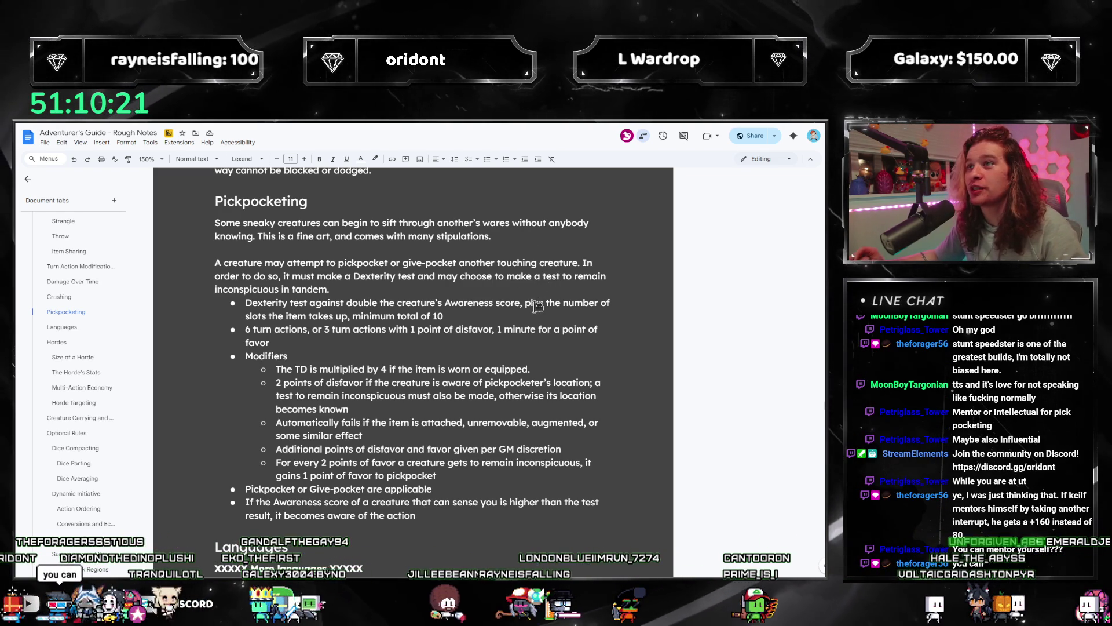
Step: Finish the paragraph's last sentence with 'inconspicuous in tandem.'
left_click(462, 284)
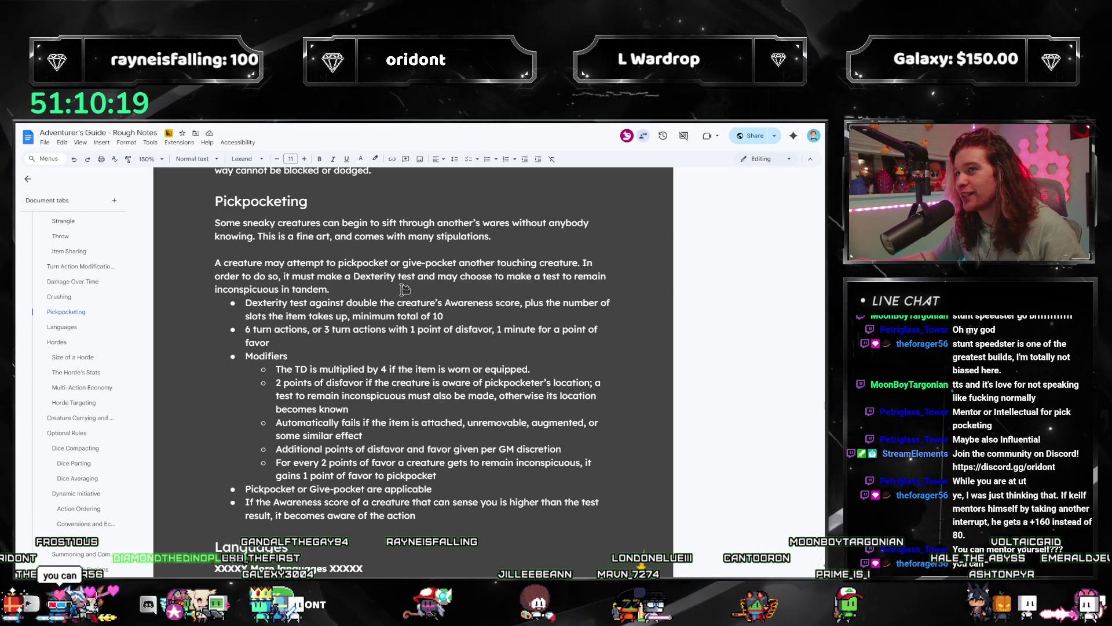